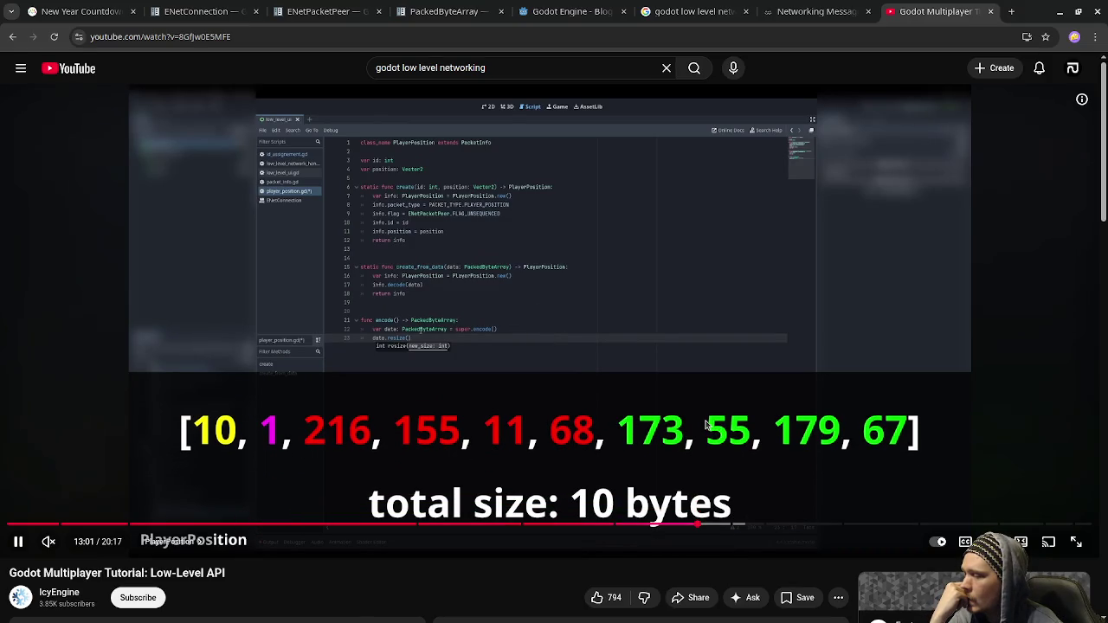
Pause and resume the tutorial, rewind ten seconds, then seek ahead to about 13:25.
left_click(552, 389)
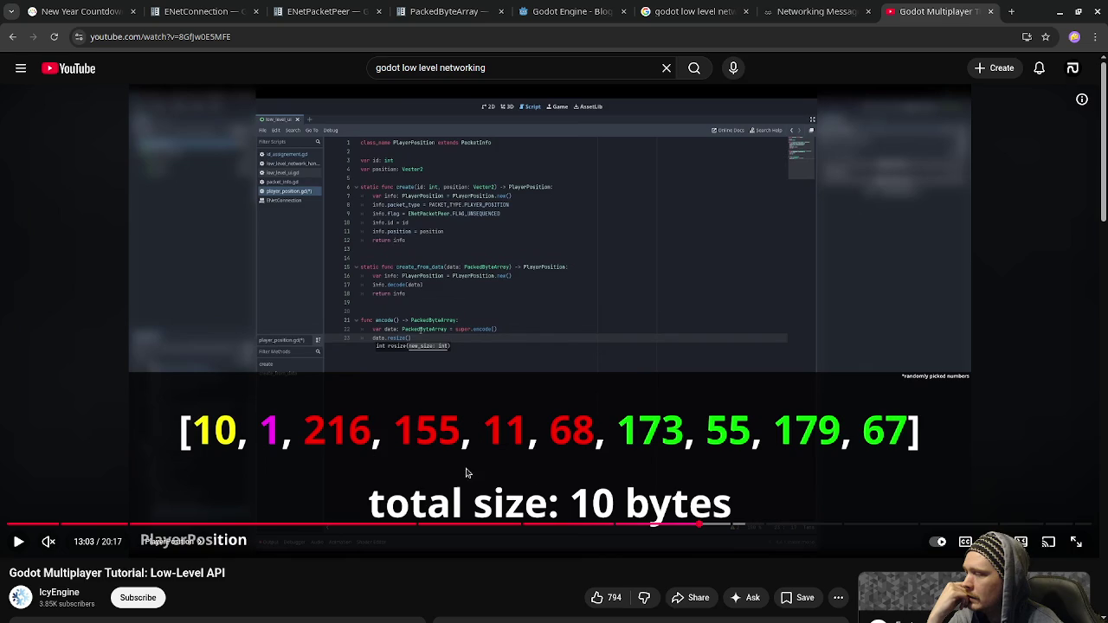
left_click(590, 498)
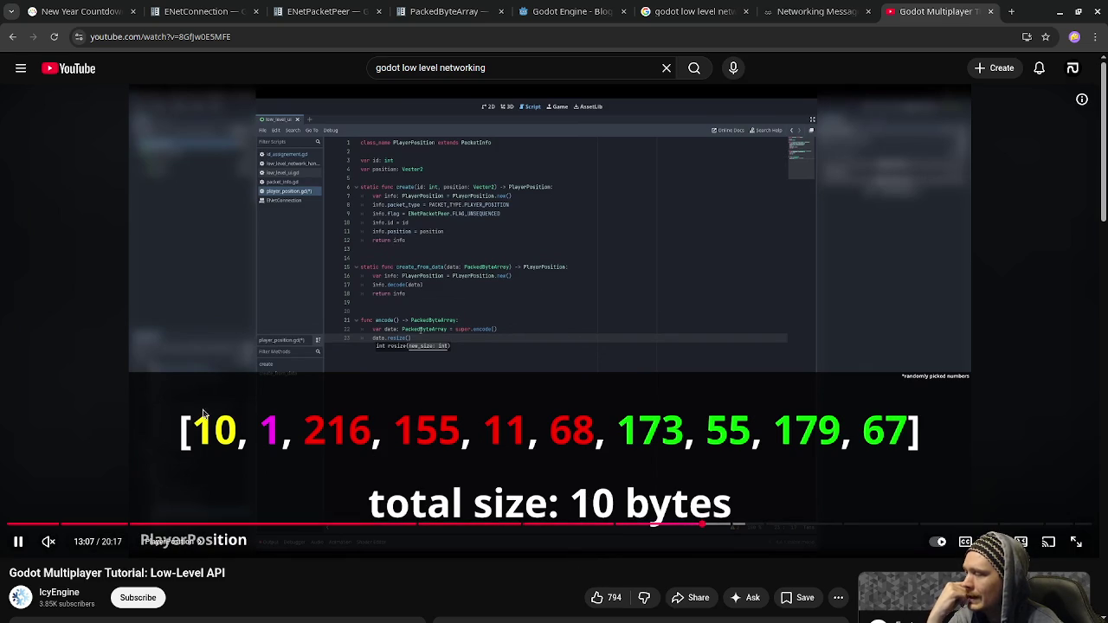
key("Left")
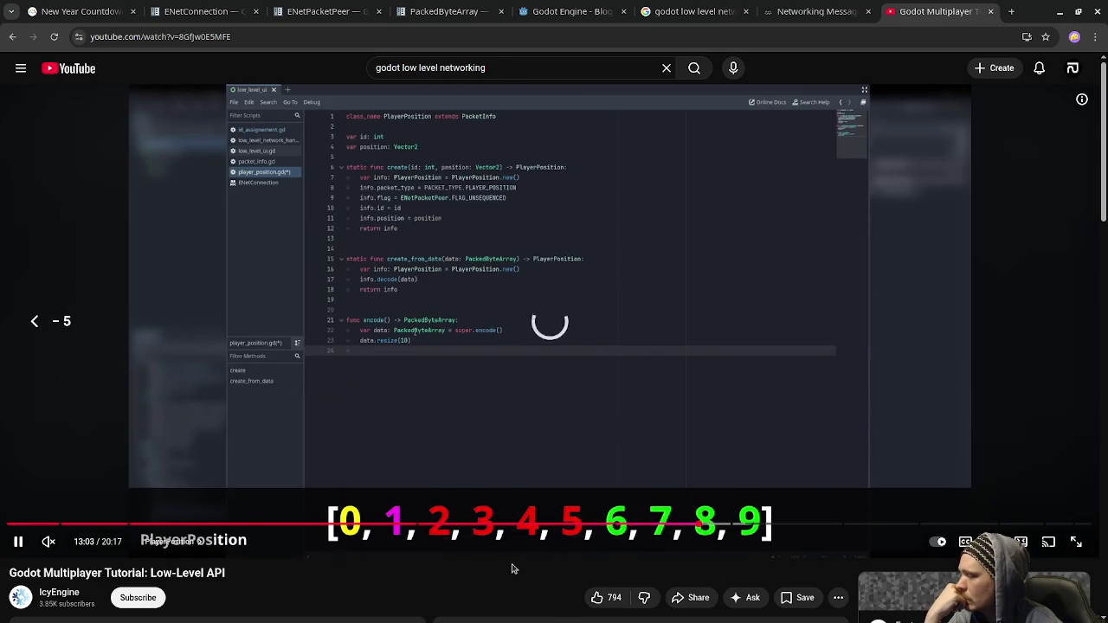
key("Left")
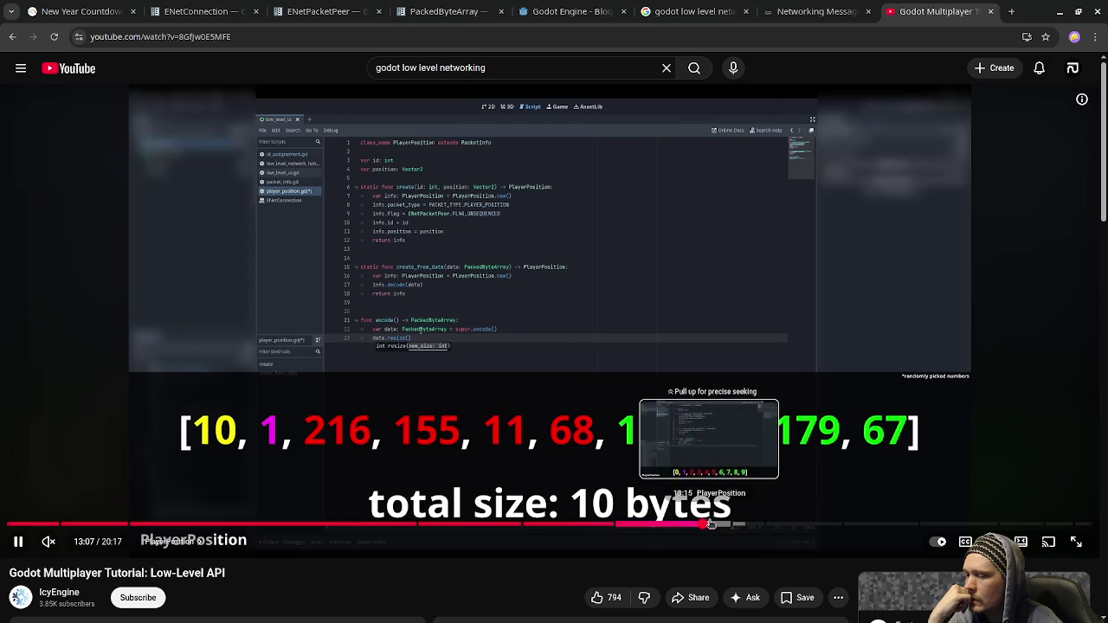
left_click(718, 524)
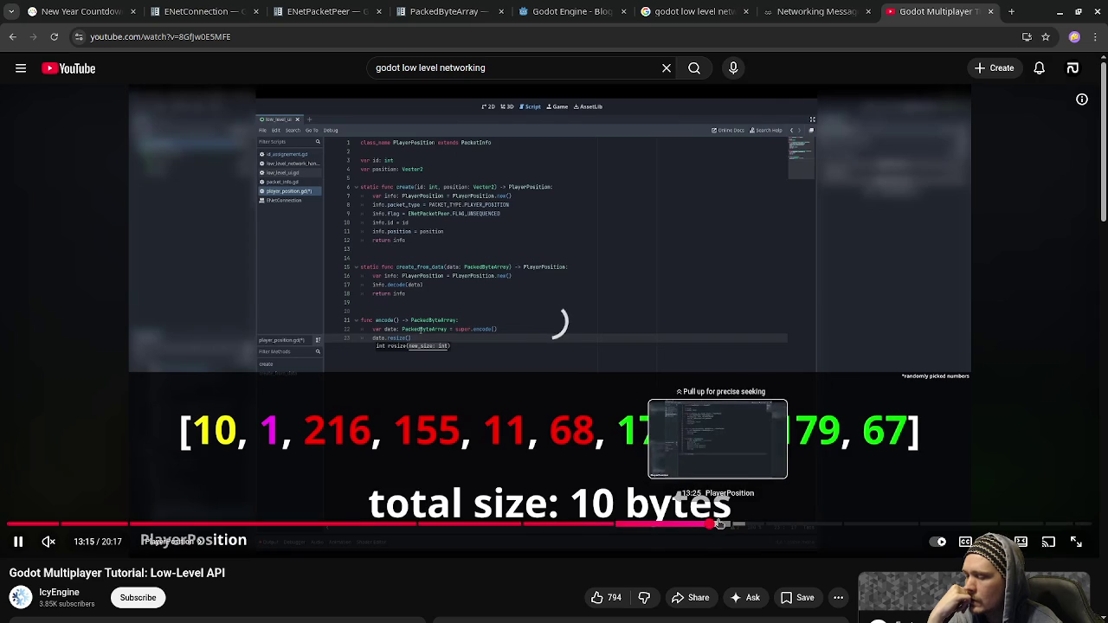
left_click(717, 524)
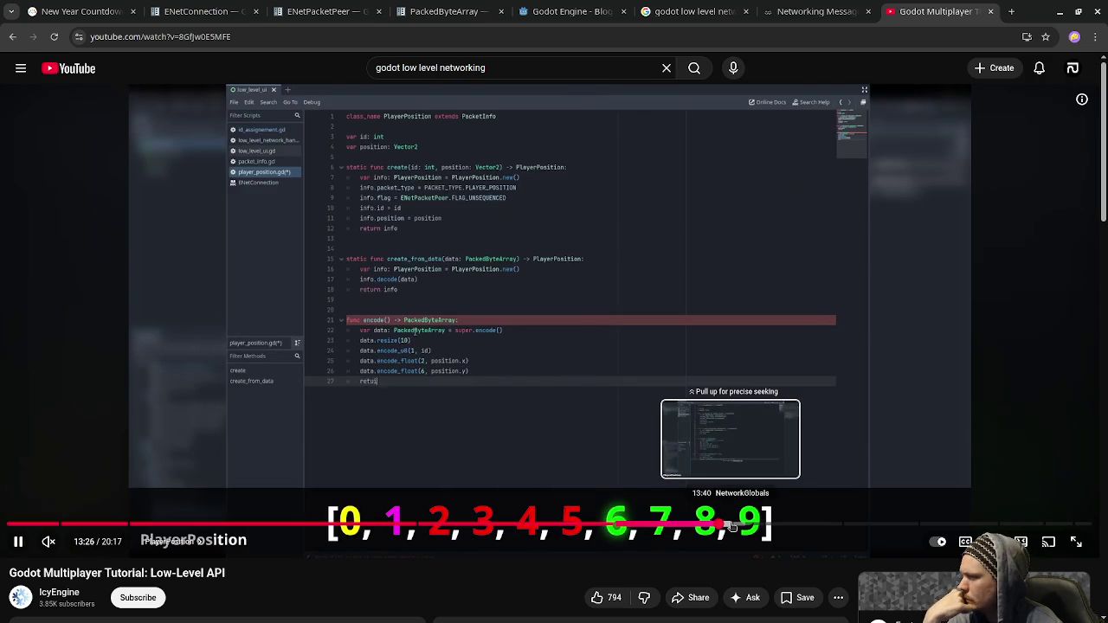
Pause on the finished encode function, resume, then seek to 13:51 showing decode().
left_click(399, 391)
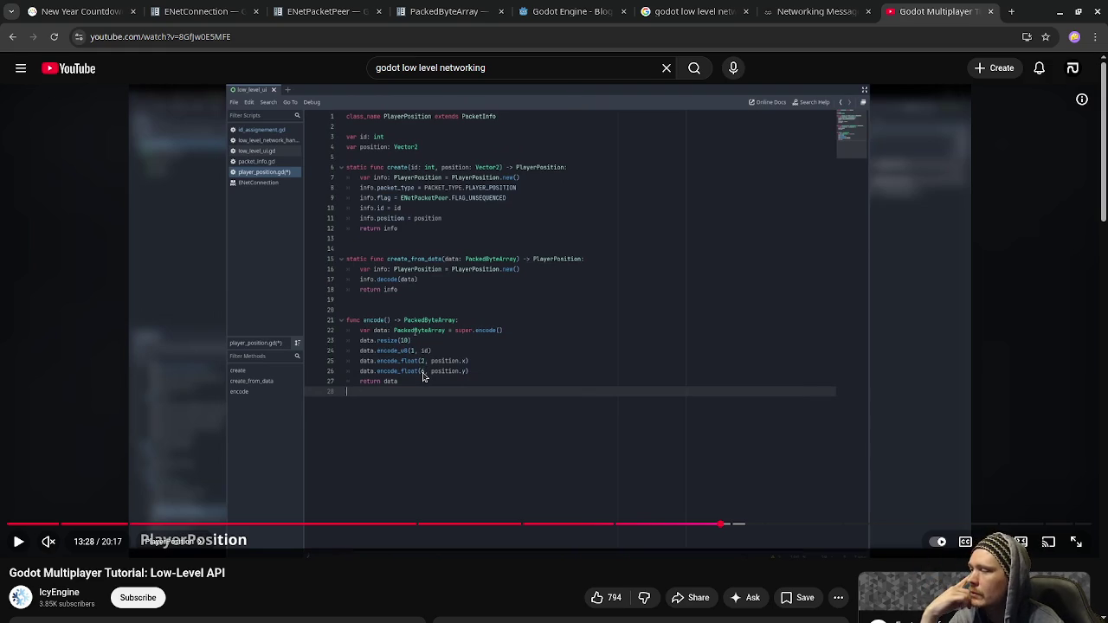
left_click(749, 453)
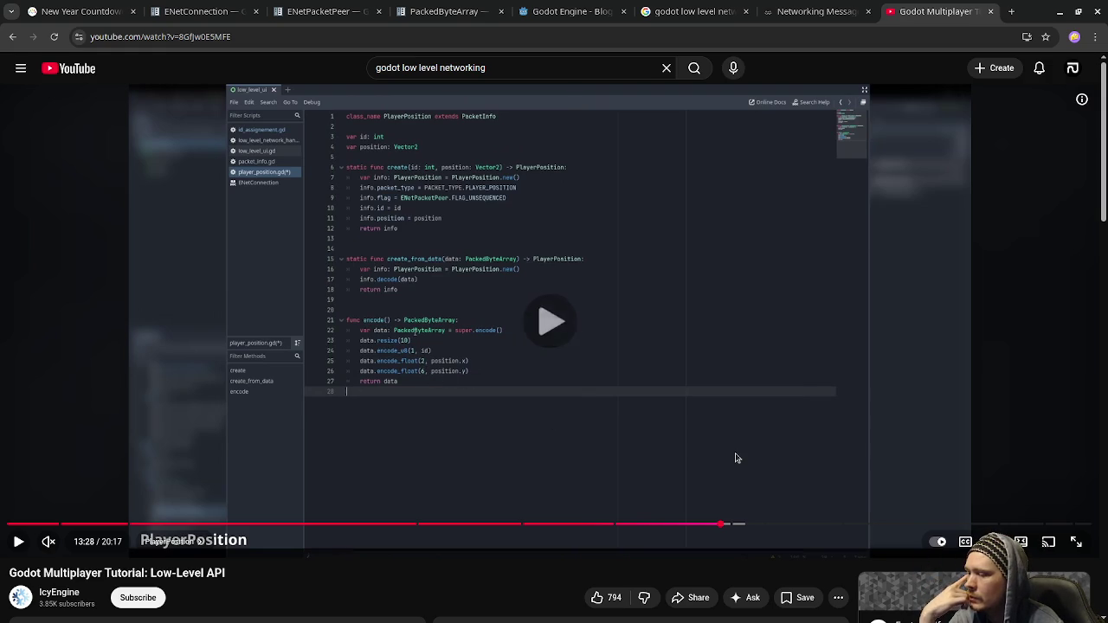
left_click(702, 419)
left_click(708, 427)
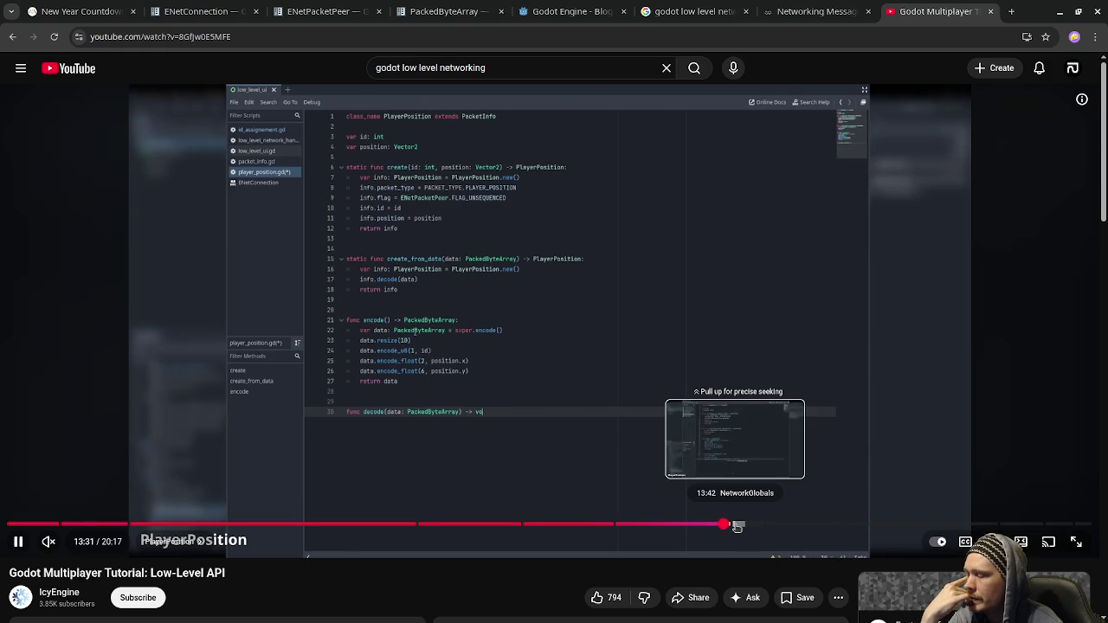
left_click(733, 526)
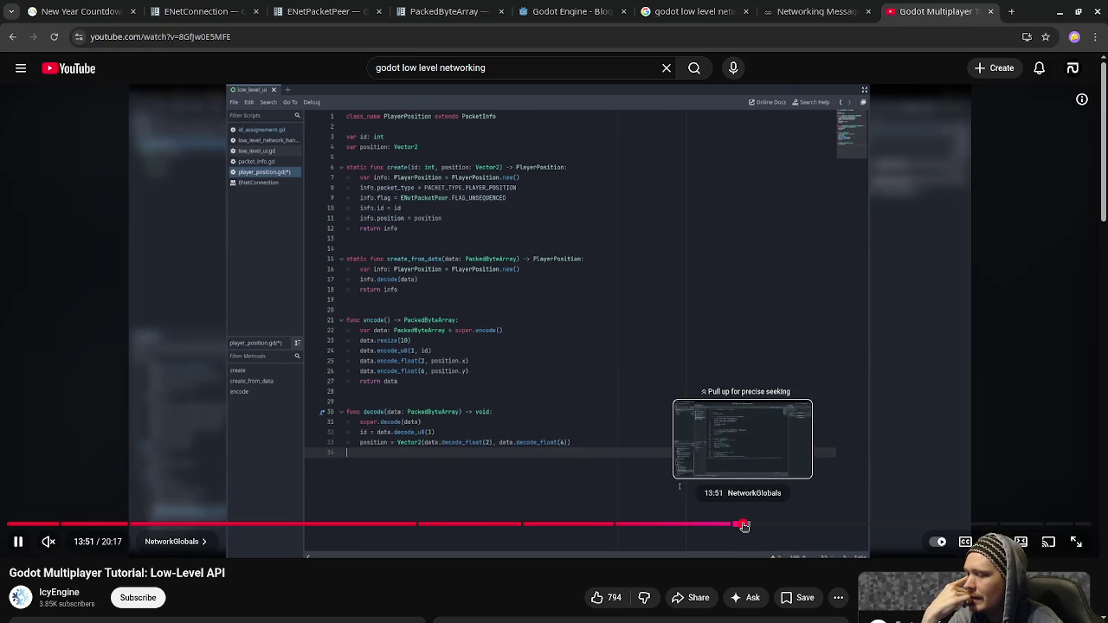
left_click(744, 525)
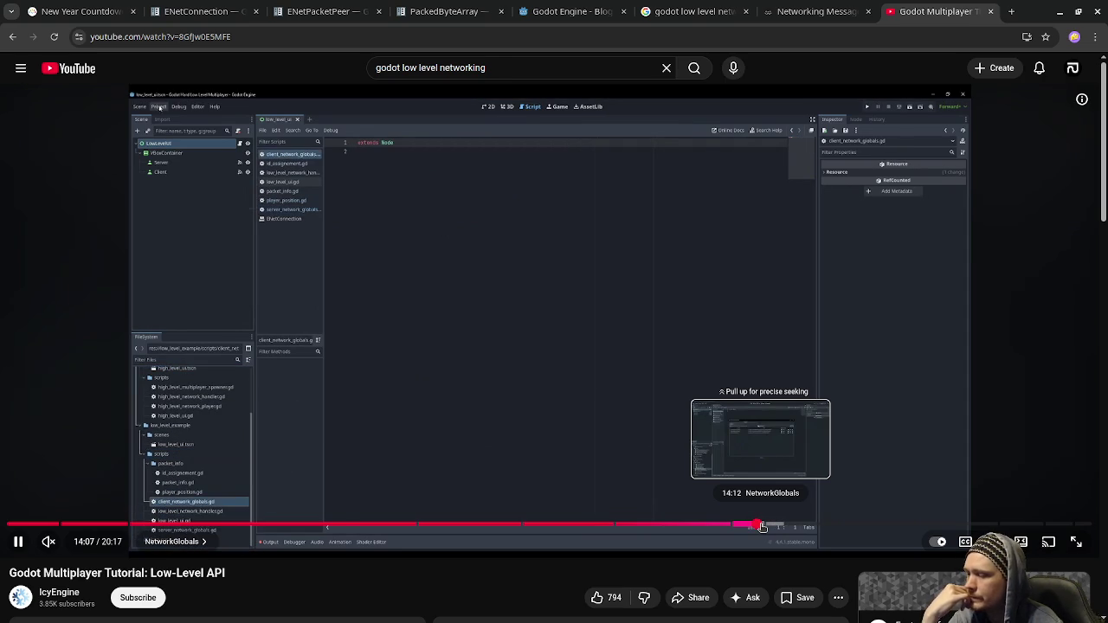
Seek the tutorial to 14:12, then to about 14:35 toward ClientNetworkGlobals.
left_click(762, 527)
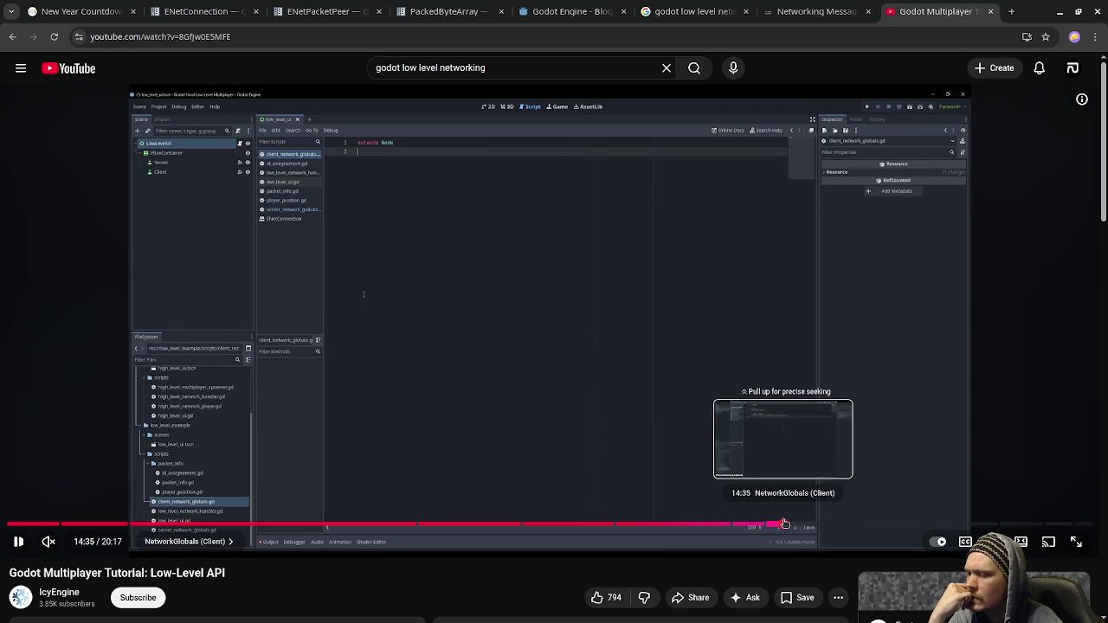
left_click(785, 526)
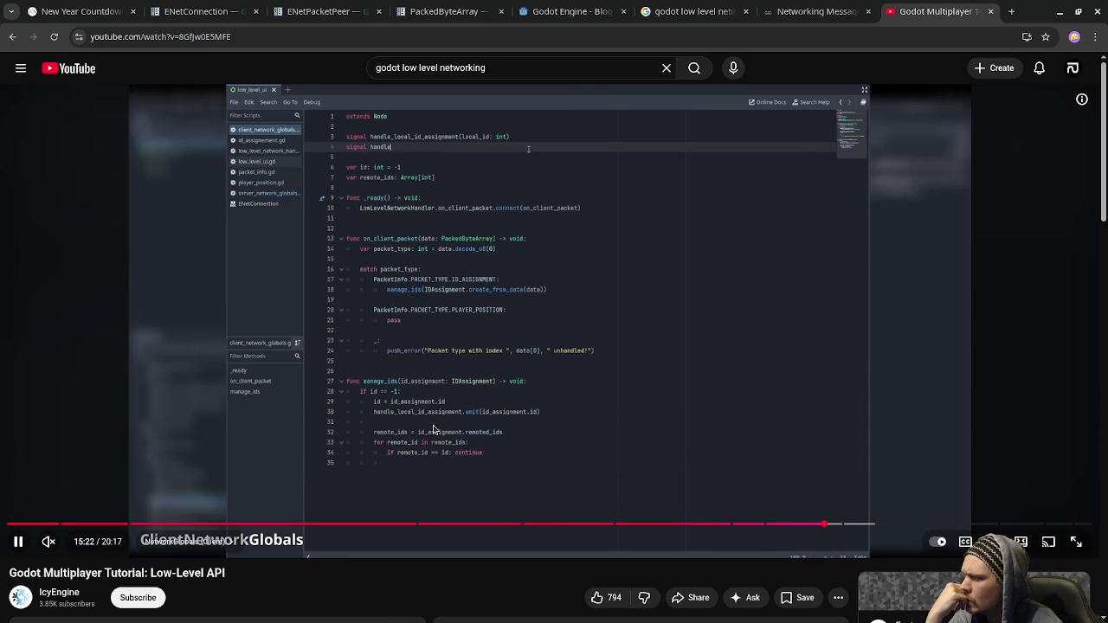
Pause and resume the video repeatedly while manage_ids gains its else branch for remote IDs.
left_click(438, 438)
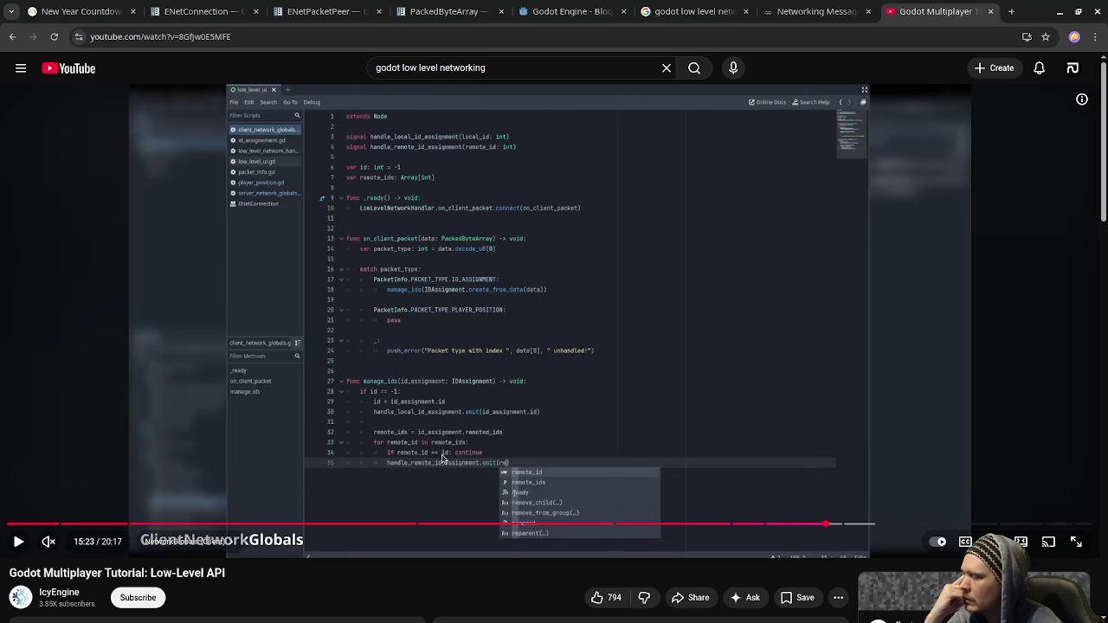
left_click(442, 467)
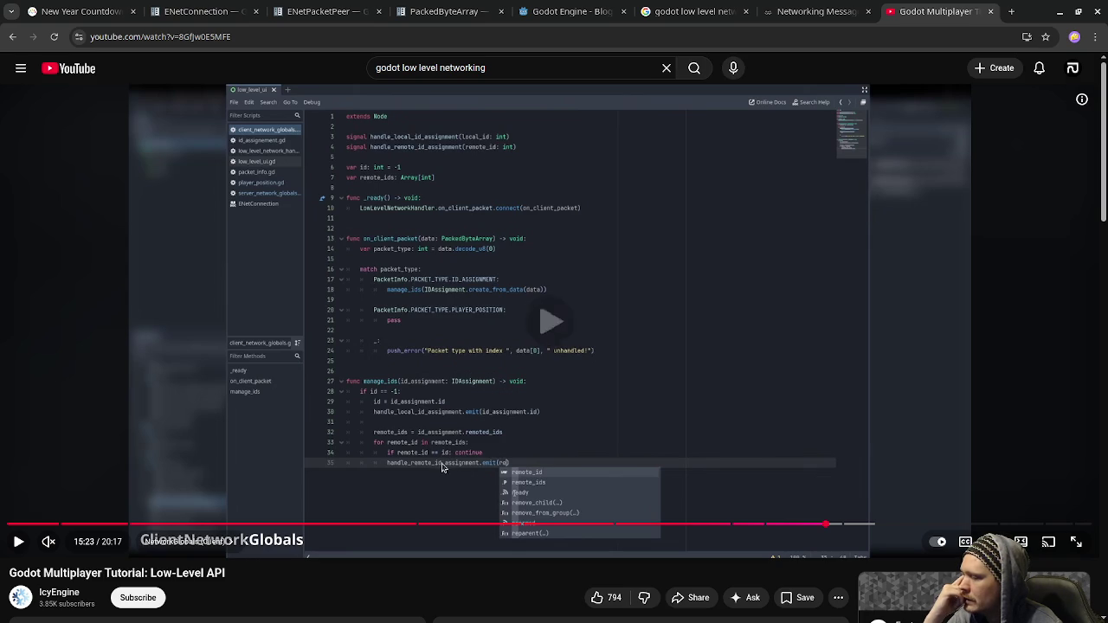
left_click(688, 486)
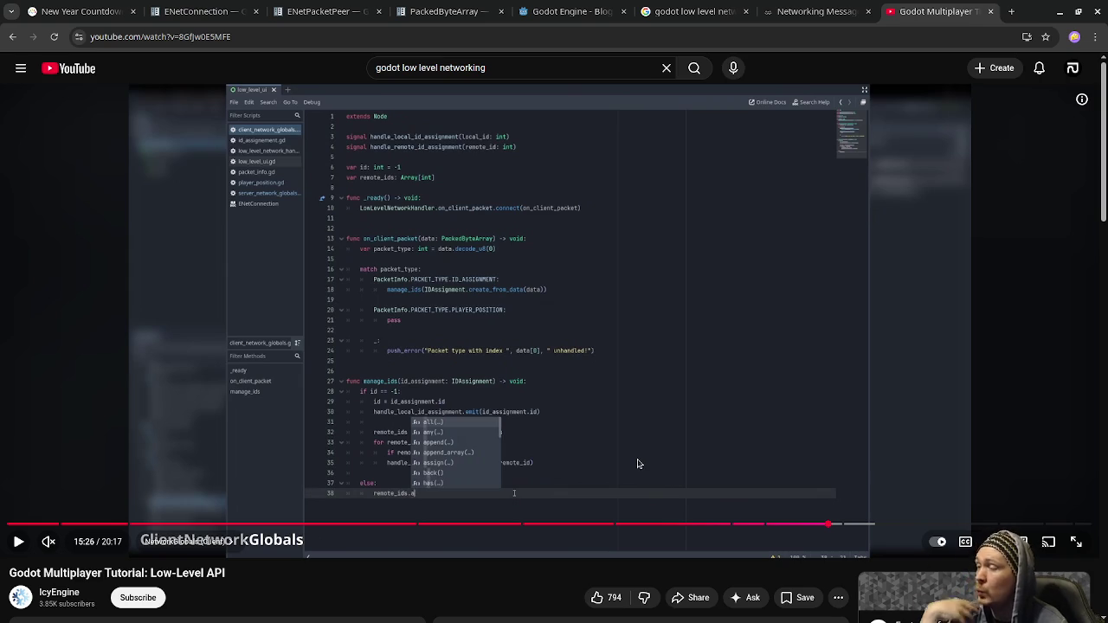
left_click(635, 462)
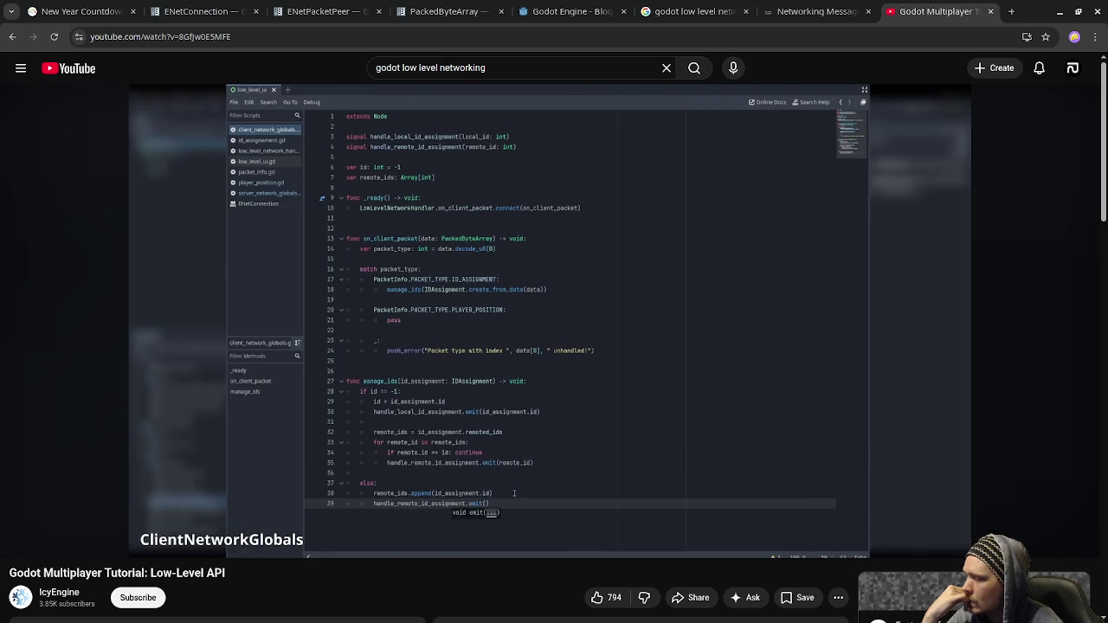
left_click(631, 459)
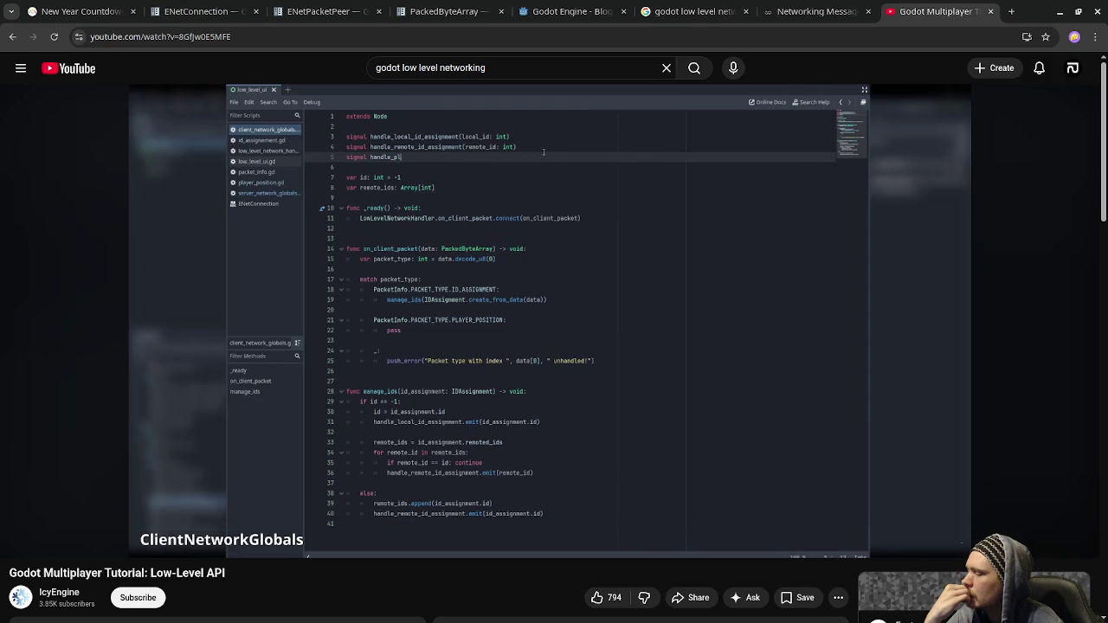
left_click(612, 439)
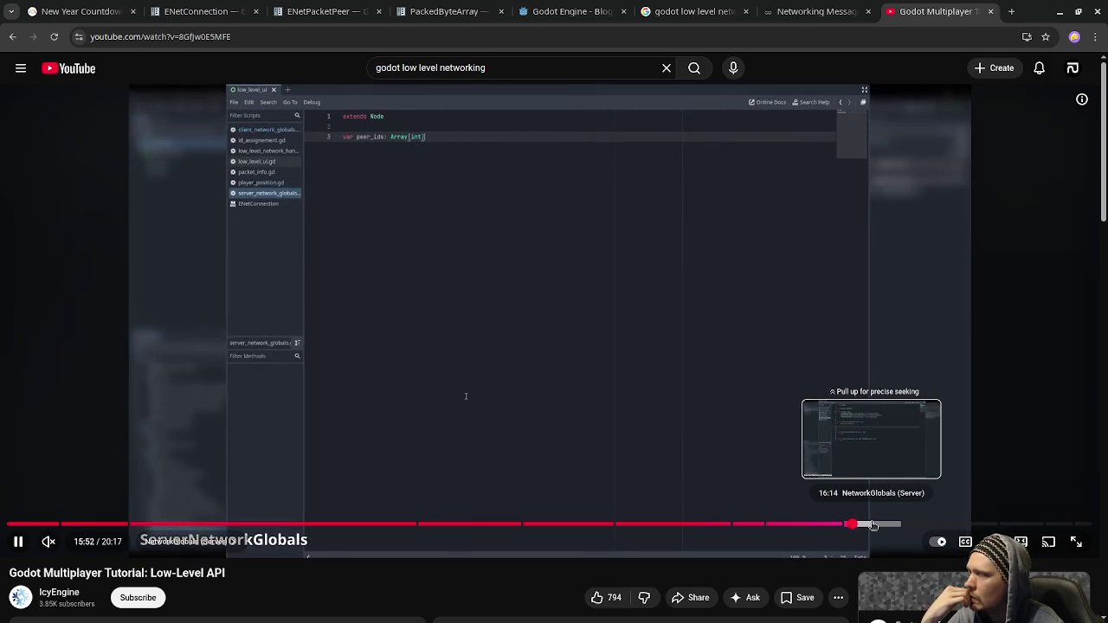
Seek to 16:14, pause on the ServerNetworkGlobals code, resume, then skip ahead about thirty seconds.
left_click(881, 525)
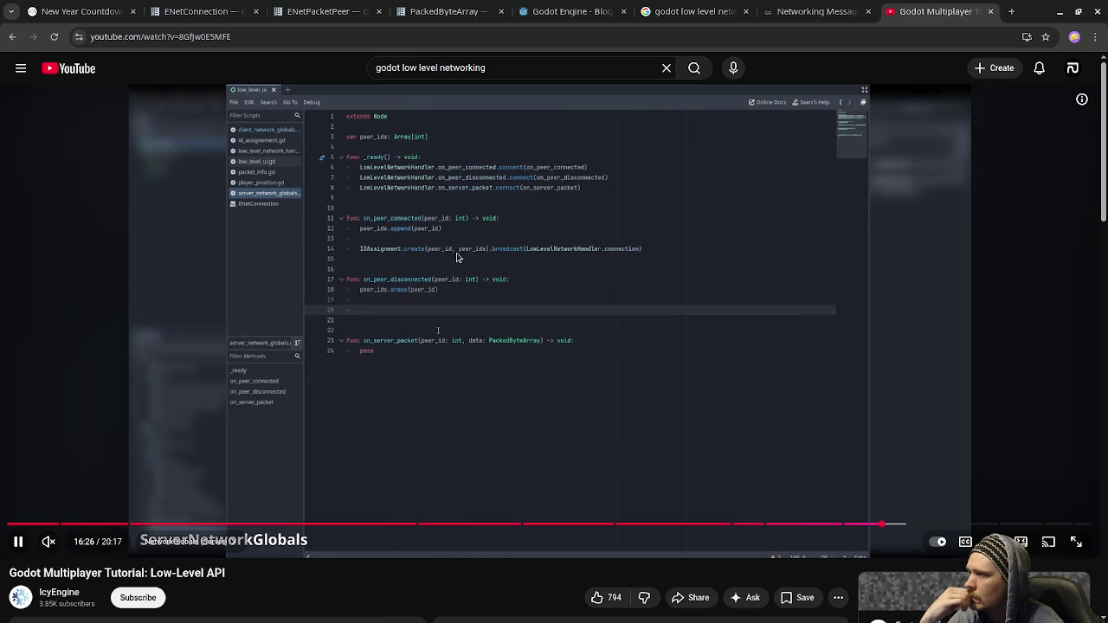
left_click(472, 268)
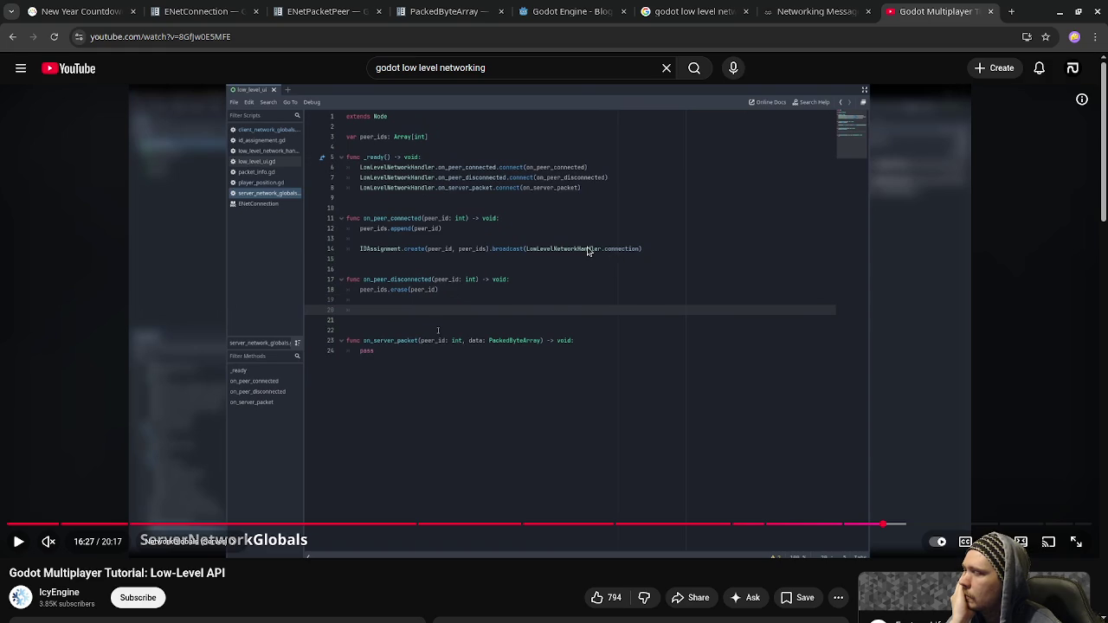
left_click(428, 299)
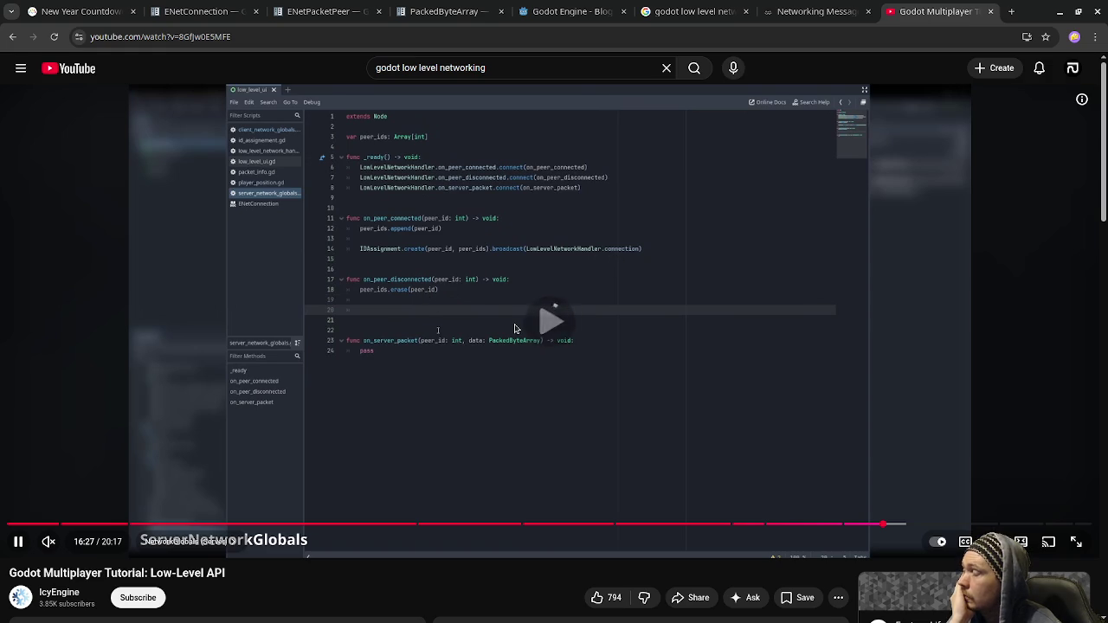
left_click(916, 524)
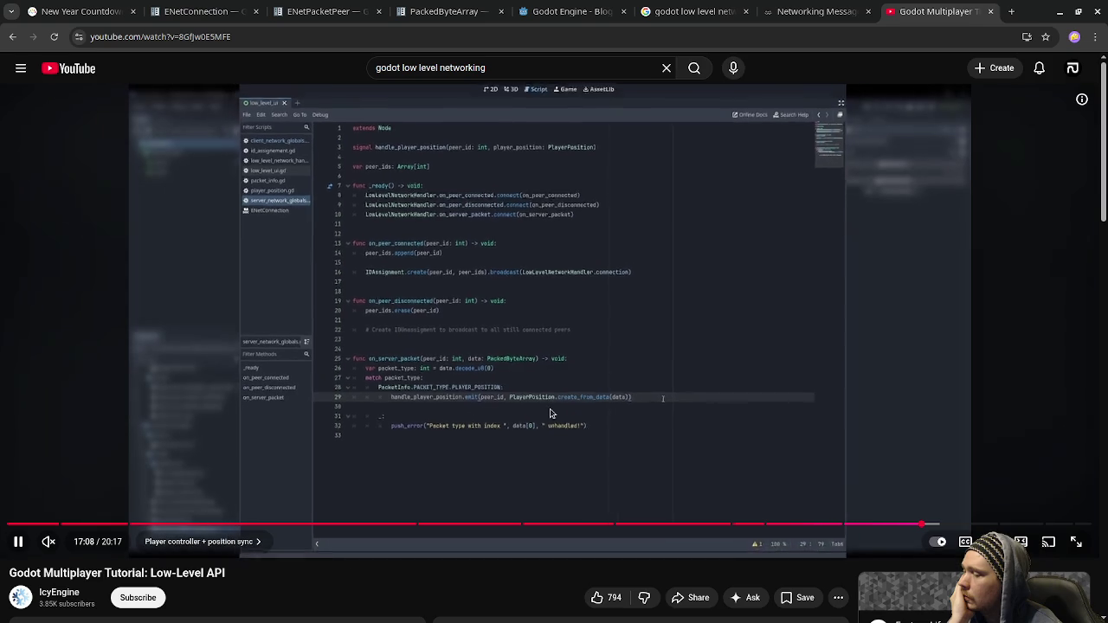
Pause on the packet handling code, resume, then jump ahead to about 17:53.
left_click(438, 382)
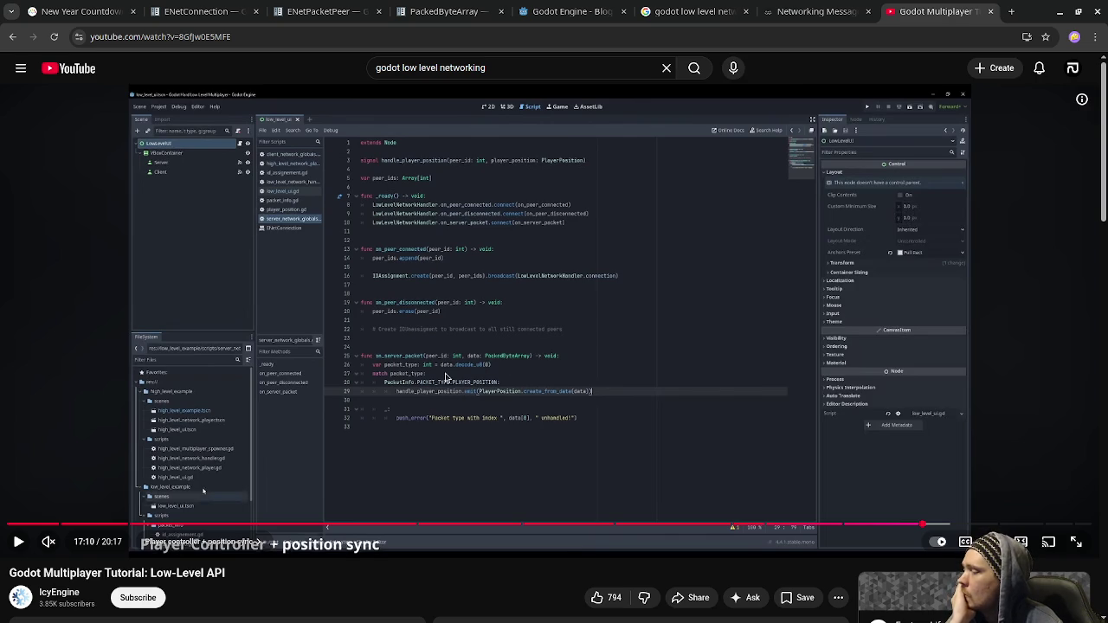
left_click(530, 418)
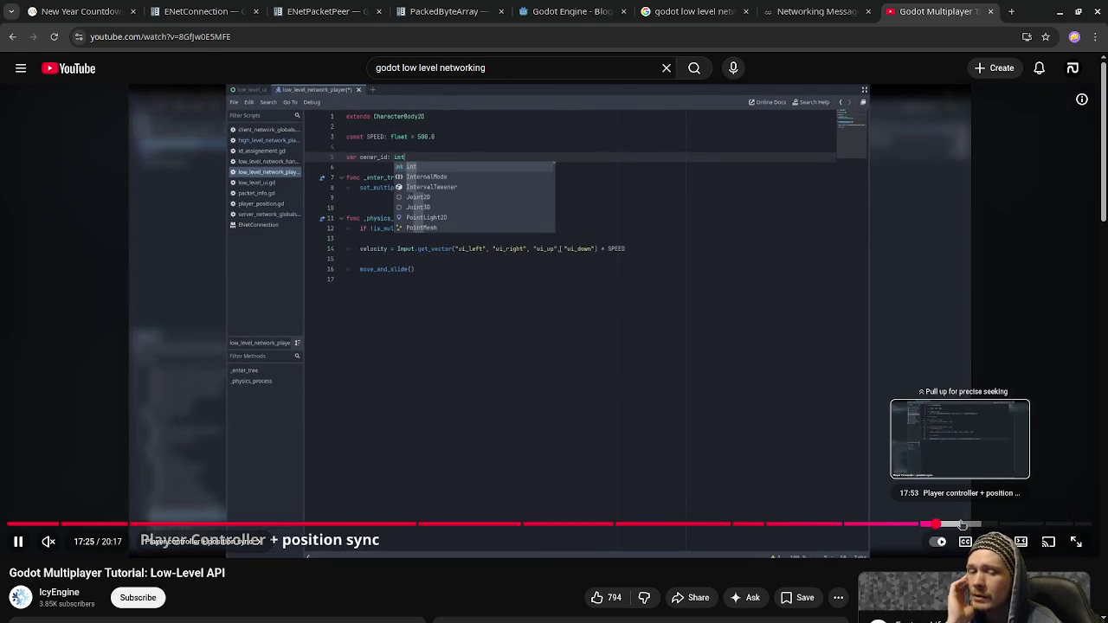
left_click_drag(961, 525, 962, 525)
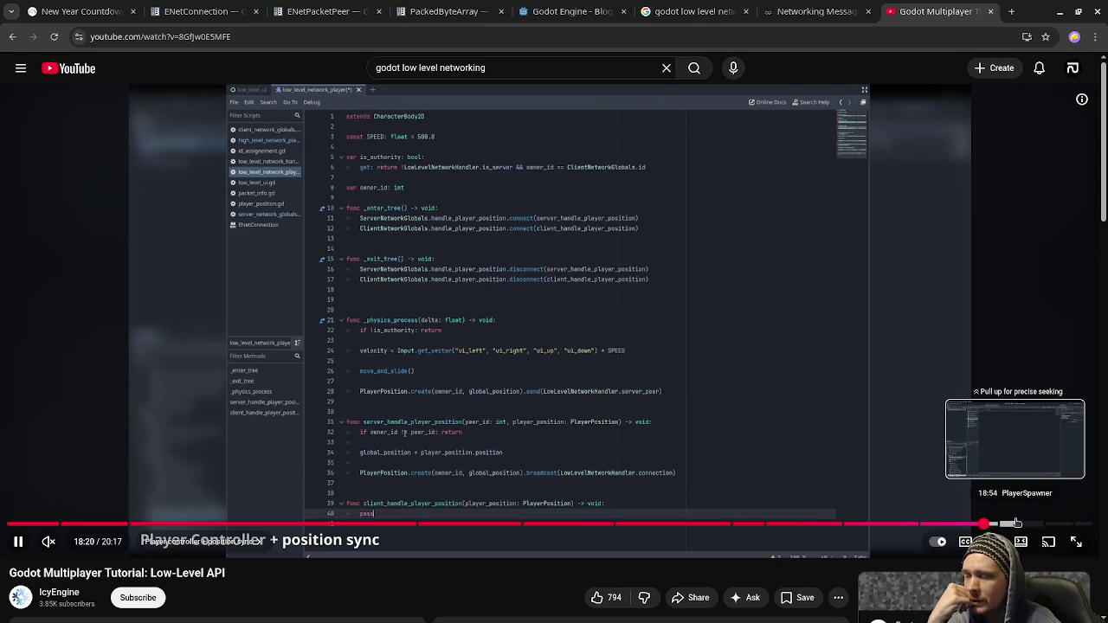
Visit the PlayerSpawner chapter, rewind to 0:00 paused on the opening demo, then minimize the browser.
left_click(1017, 523)
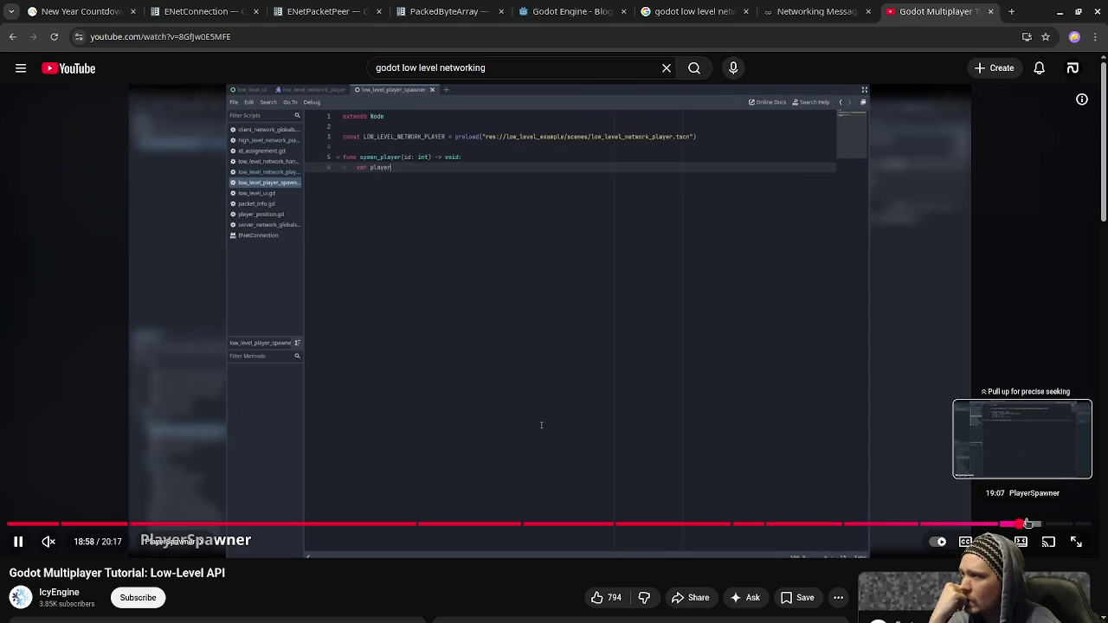
left_click_drag(1028, 524, 1050, 524)
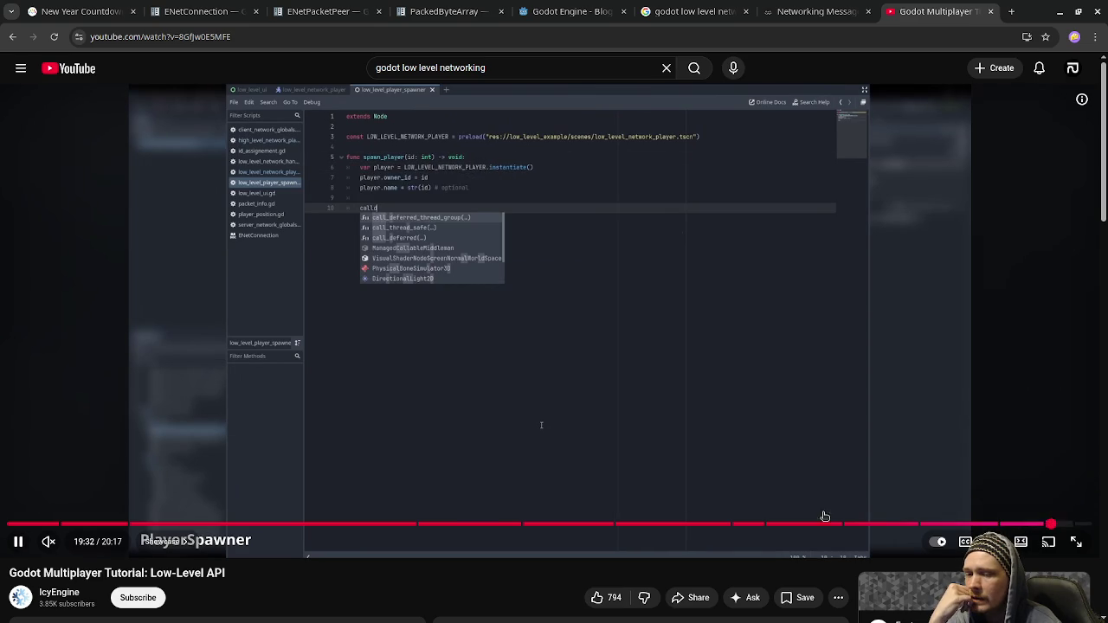
left_click_drag(98, 524, 10, 524)
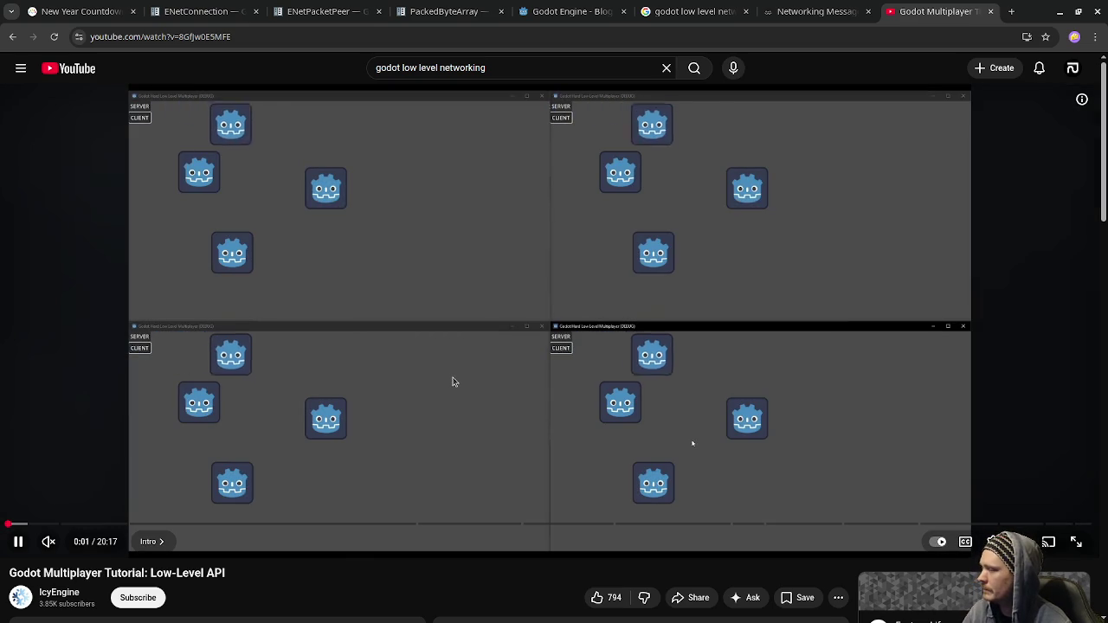
left_click(476, 424)
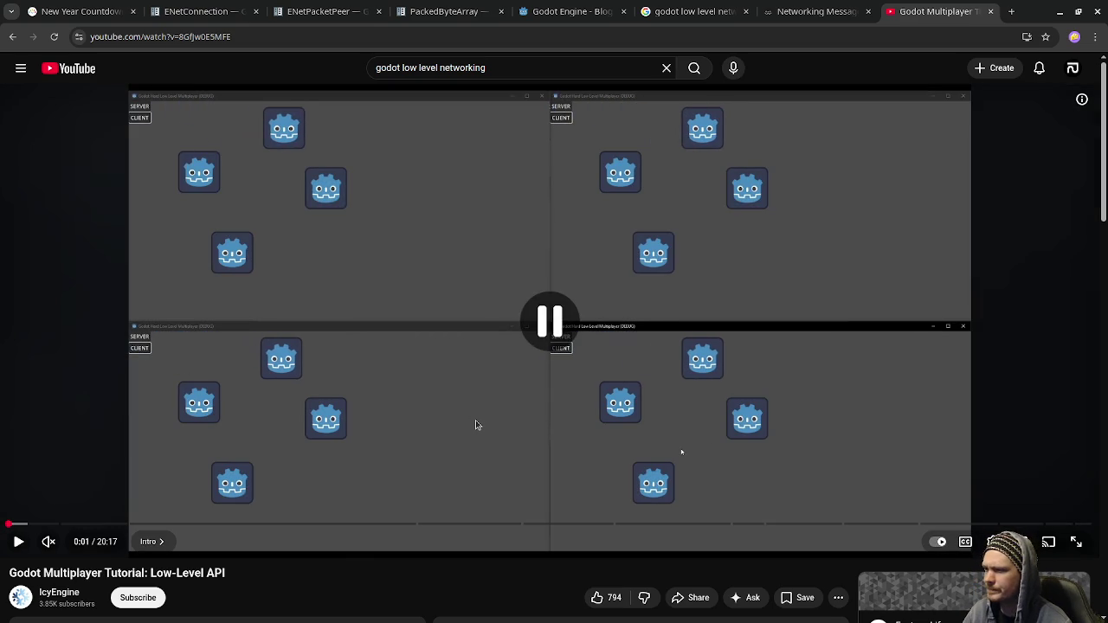
left_click(1064, 18)
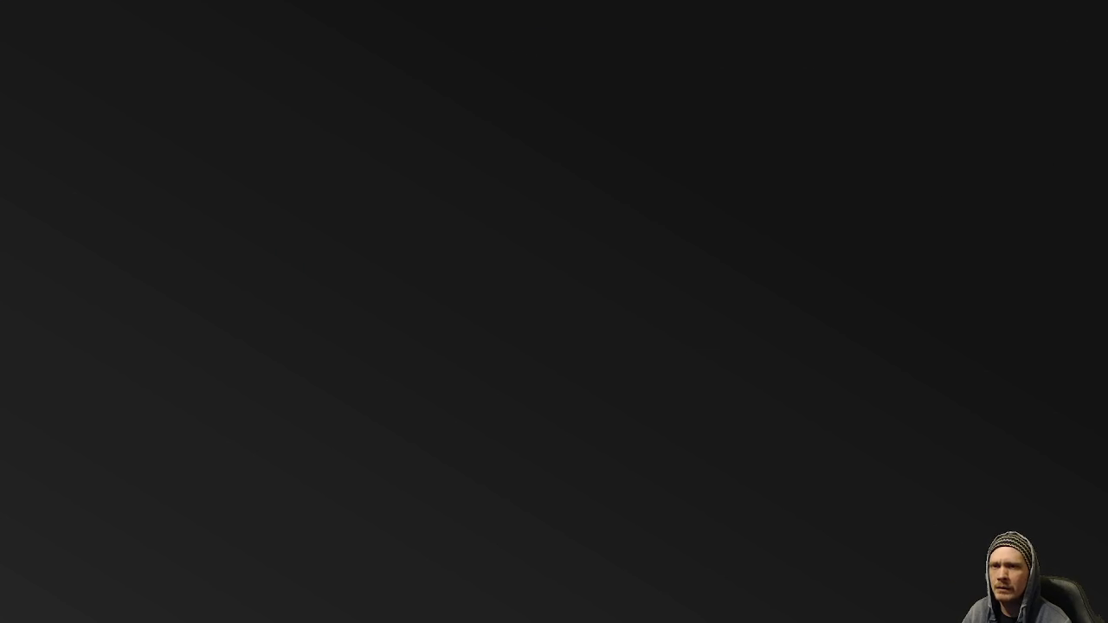
Restore the browser and switch between the tutorial and New Year countdown tabs, ending on the countdown.
left_click(557, 549)
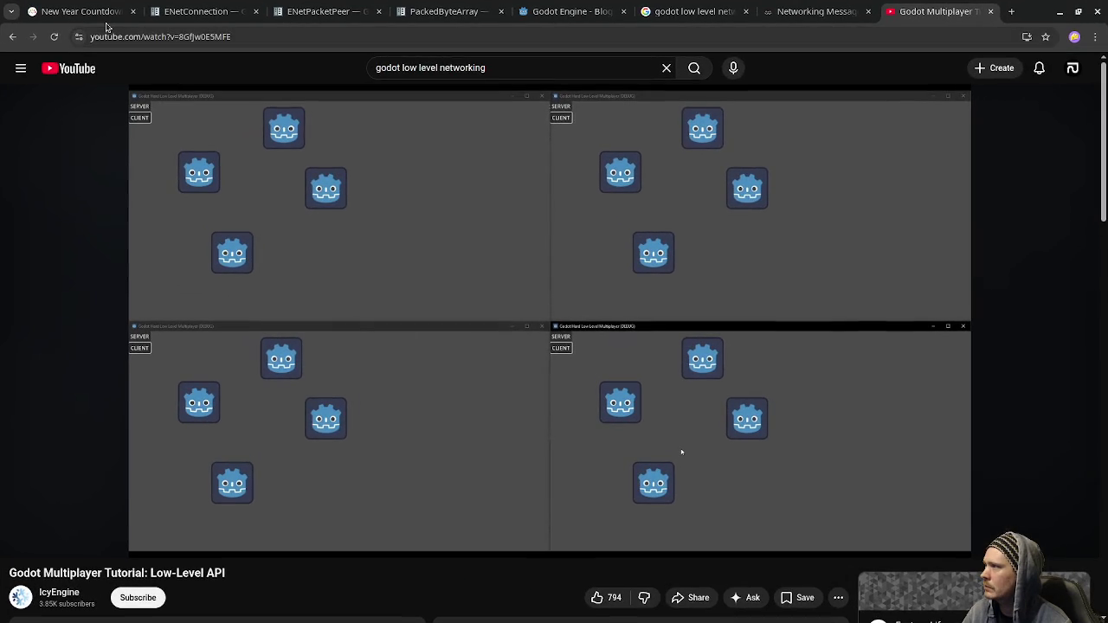
left_click(95, 12)
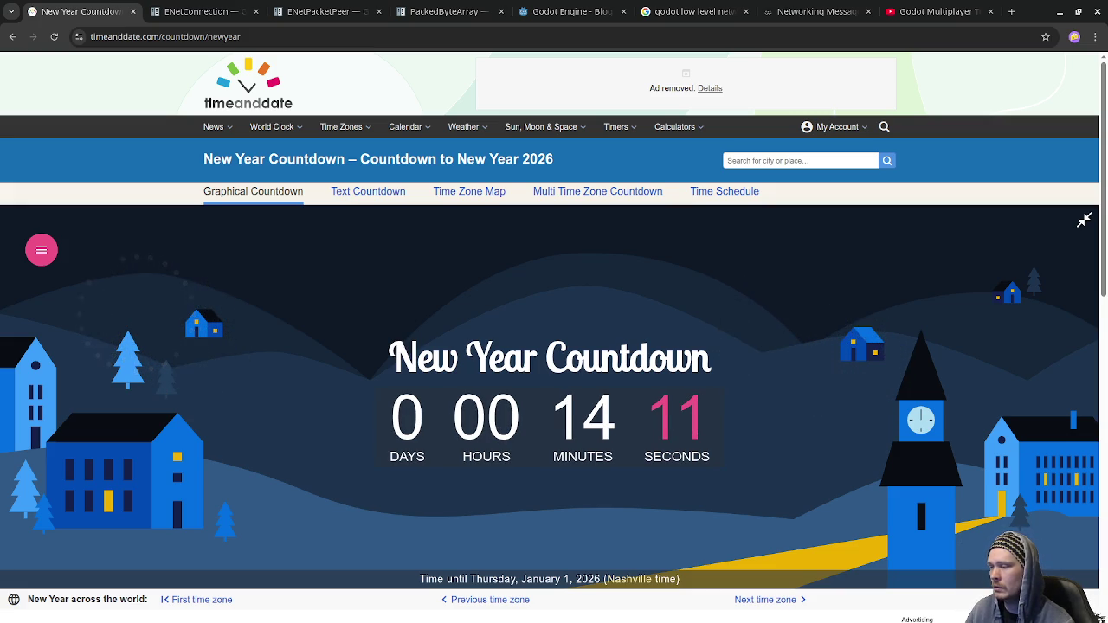
left_click(943, 12)
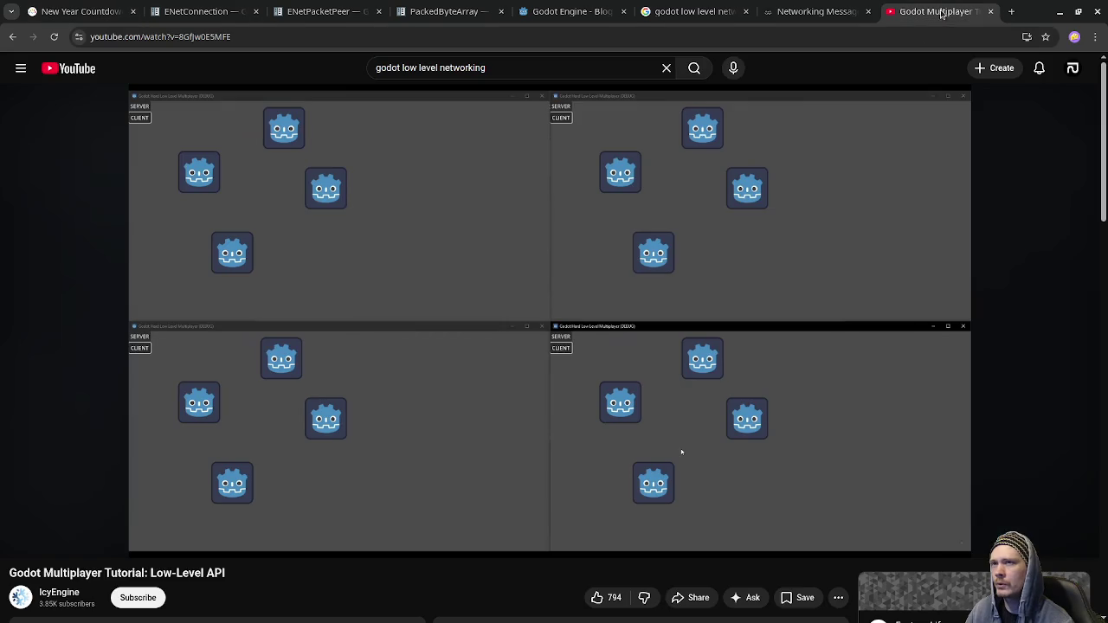
mouse_move(495, 282)
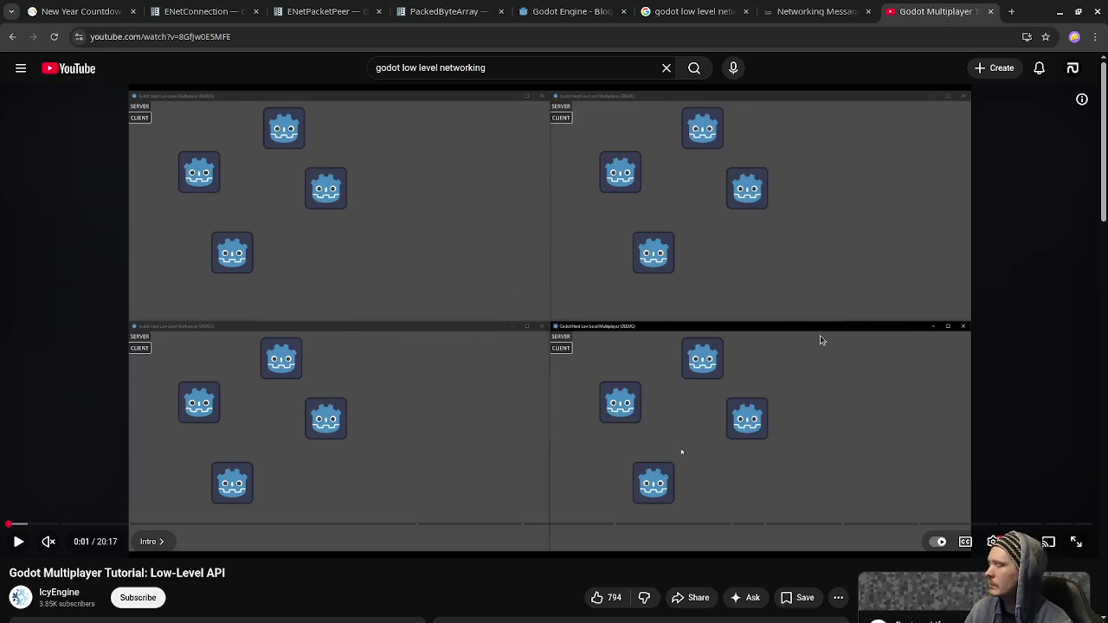
left_click(78, 12)
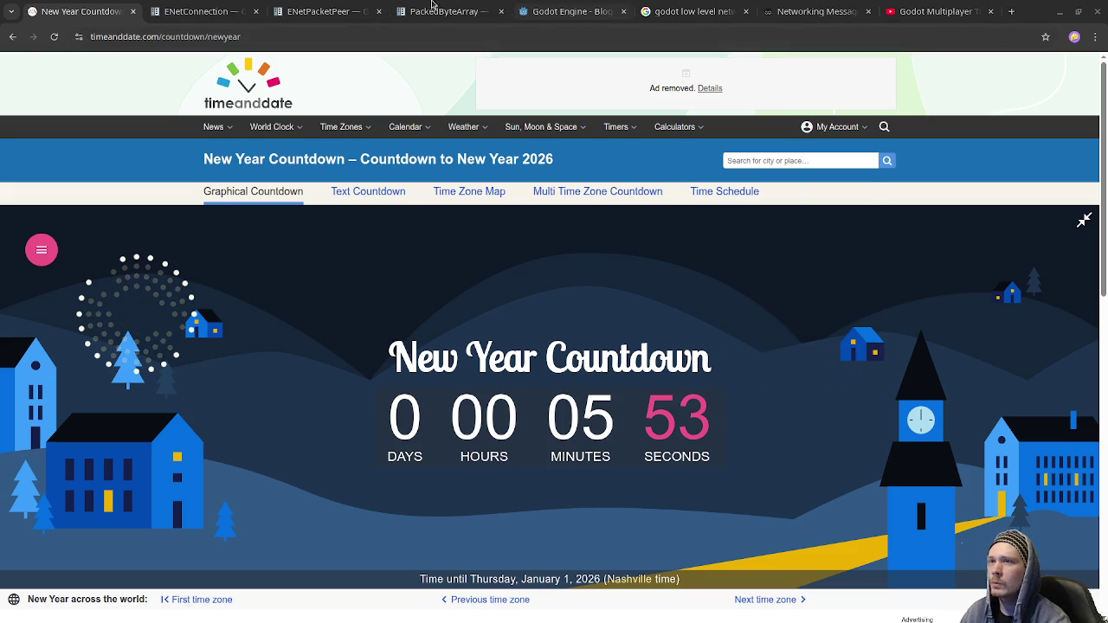
Close the ENetConnection, ENetPacketPeer and PackedByteArray tabs and scroll the Godot Engine blog.
left_click(256, 11)
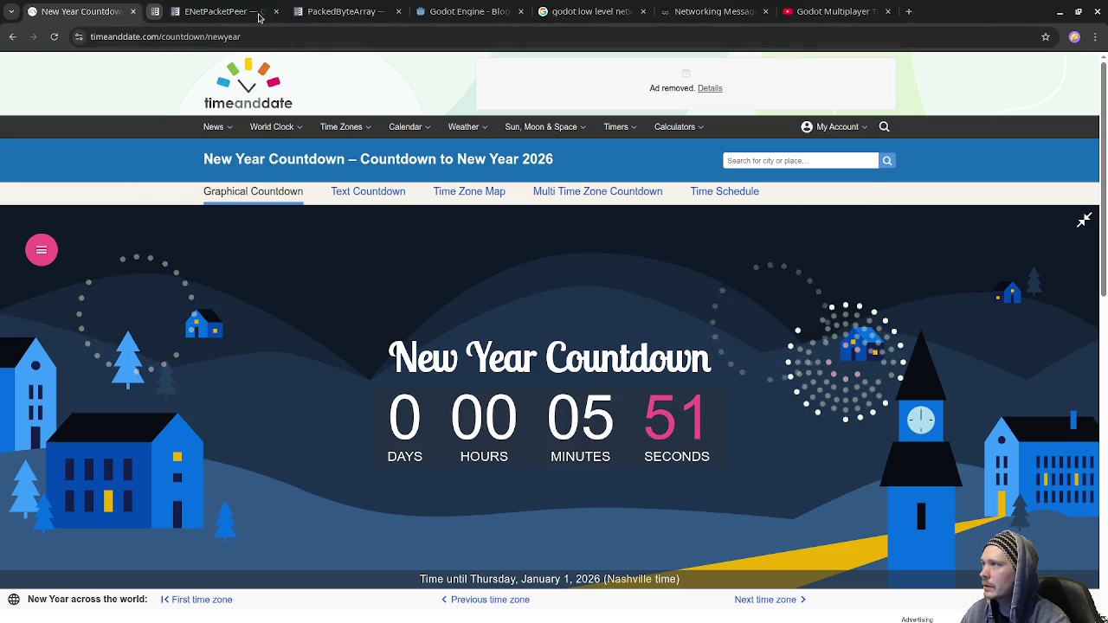
left_click(256, 11)
left_click(257, 12)
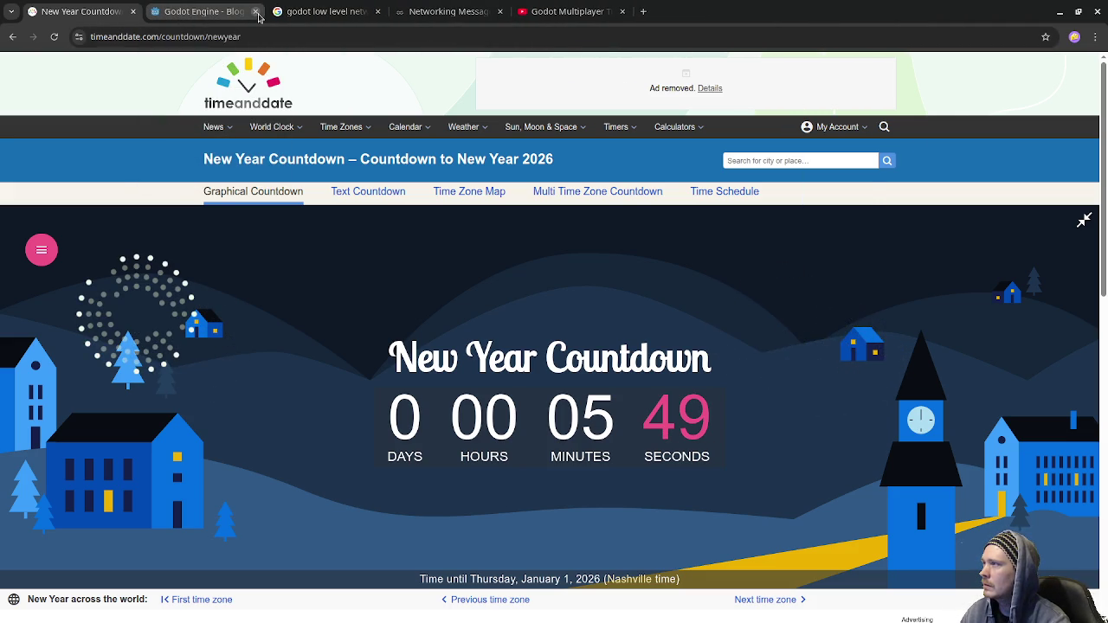
left_click(230, 12)
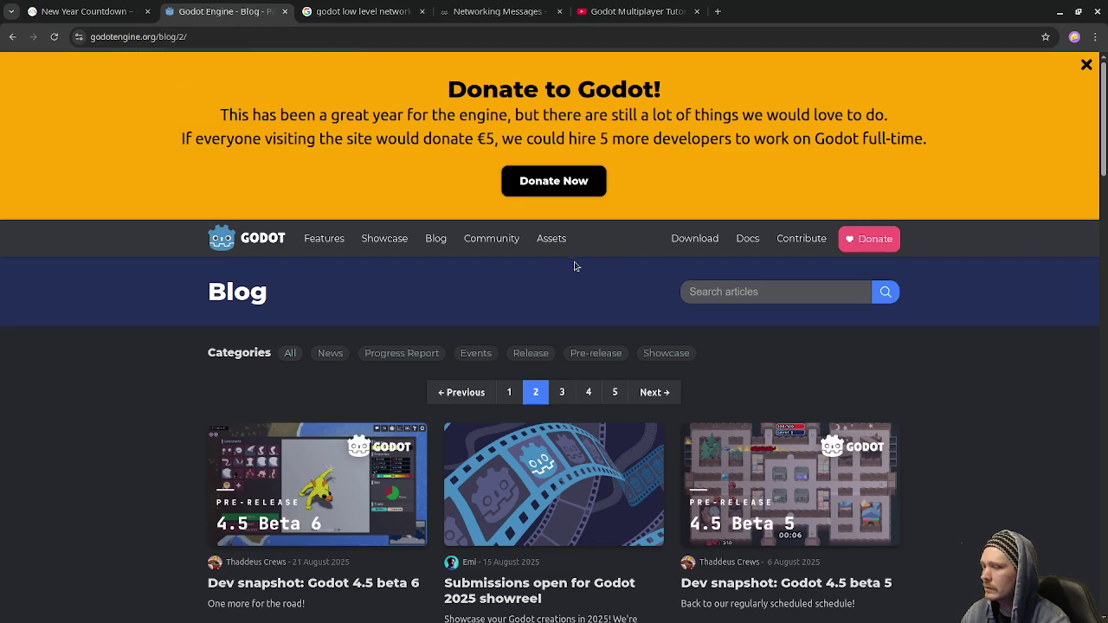
scroll(535, 284, "down", 2)
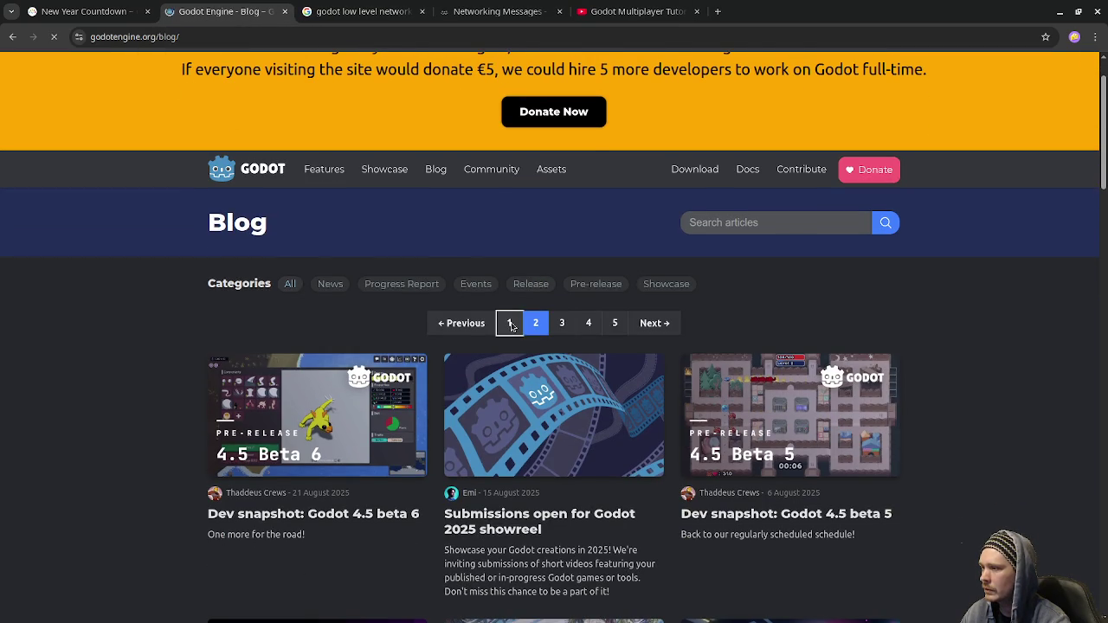
Browse blog page 1's newest posts, then close the networking search tab to reach the Networking Messages docs.
left_click(509, 322)
scroll(507, 320, "down", 1)
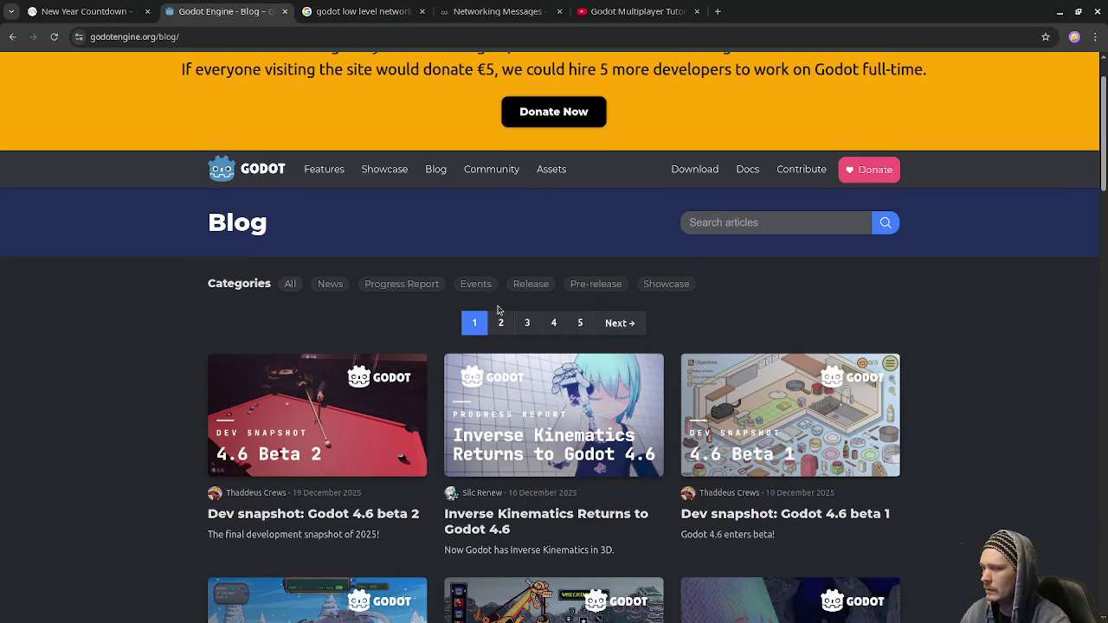
scroll(500, 308, "down", 1)
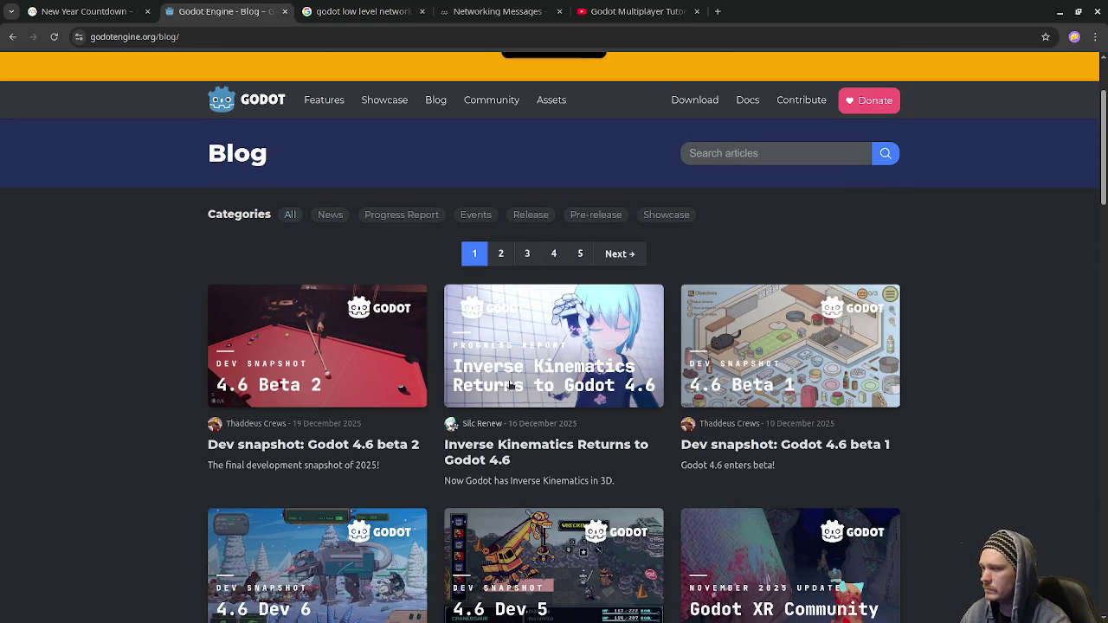
left_click(418, 14)
left_click(413, 13)
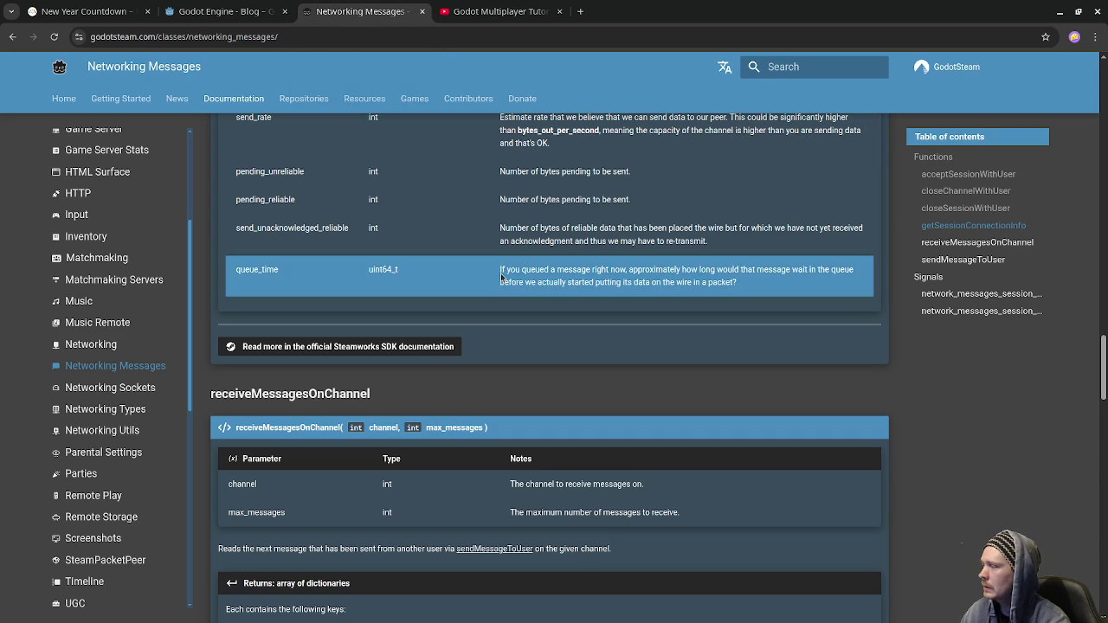
Scroll the Networking Messages page down to the receiveMessagesOnChannel reference.
scroll(501, 275, "down", 1)
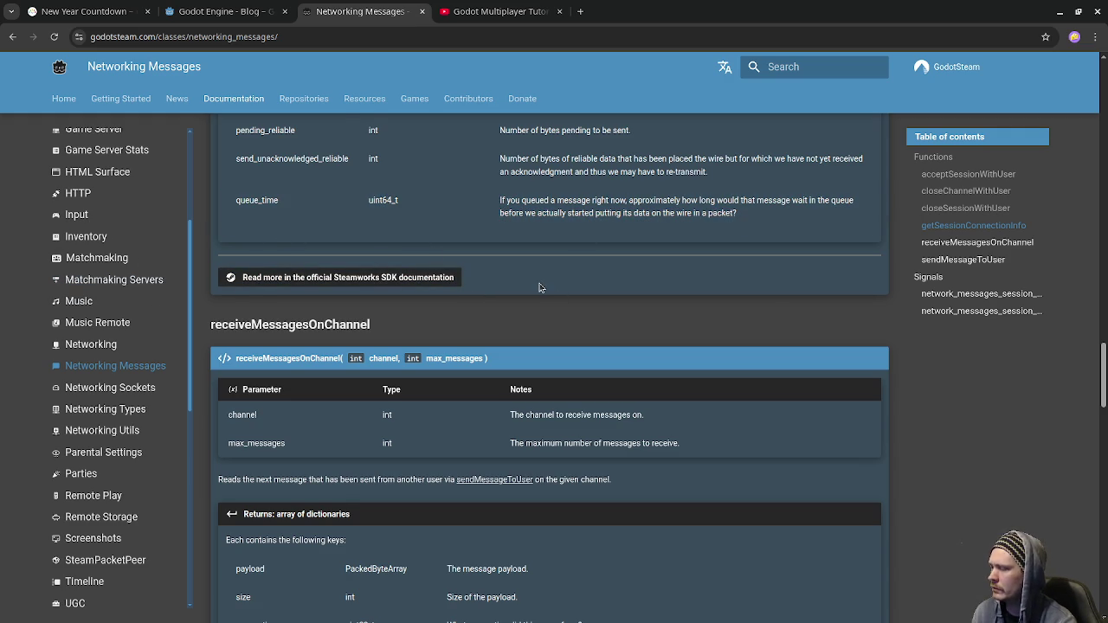
scroll(539, 287, "down", 2)
Check the time left on the New Year countdown, then return to the multiplayer tutorial tab.
left_click(502, 11)
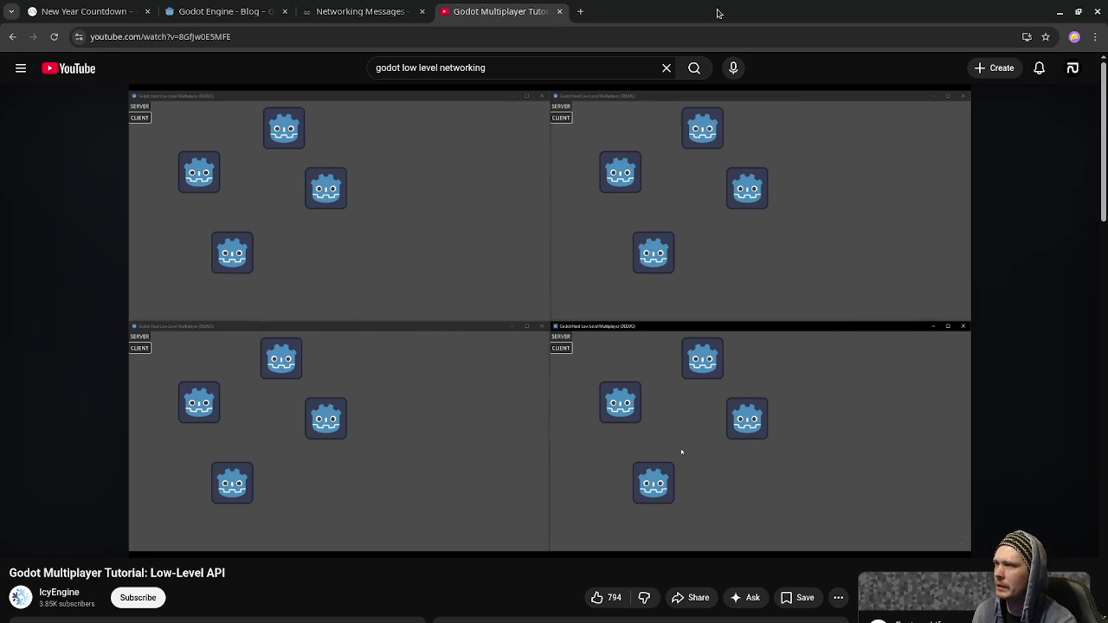
left_click(79, 7)
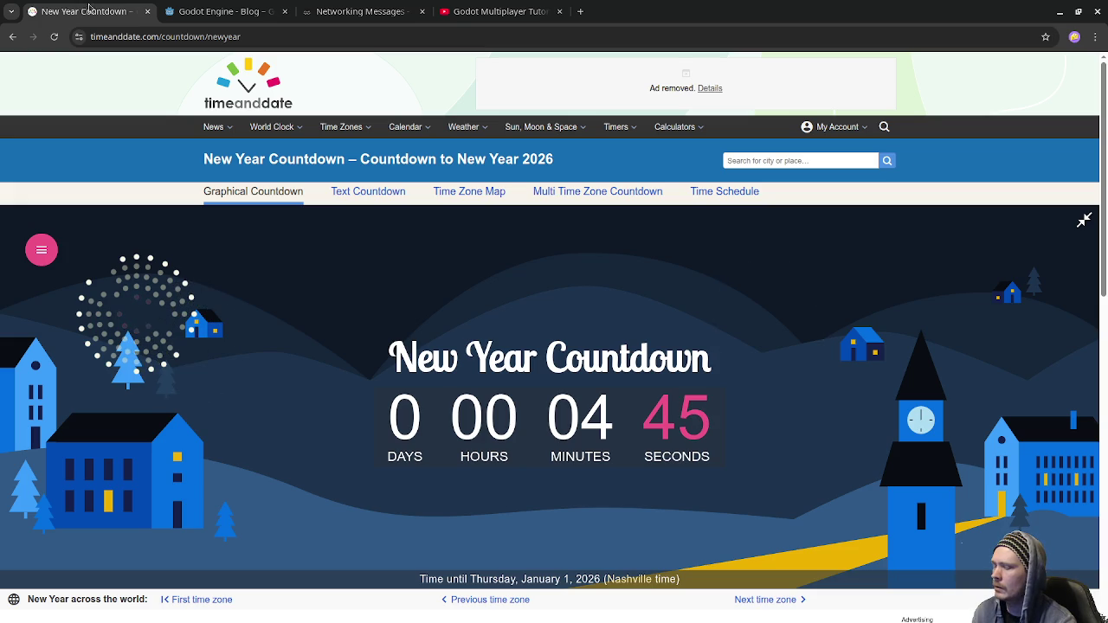
left_click(510, 17)
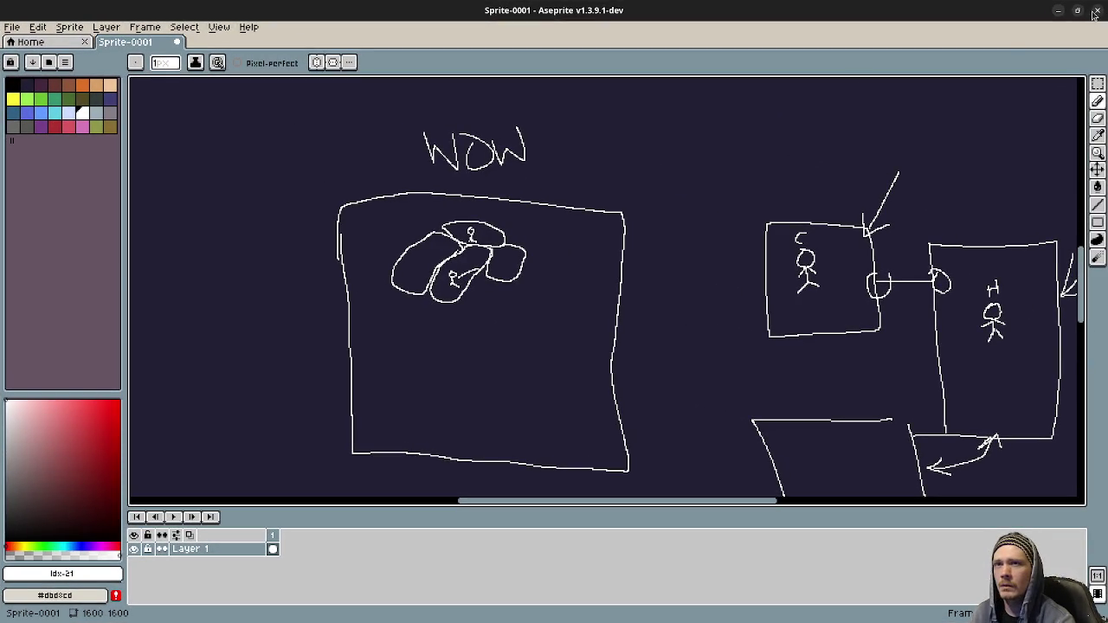
Quit Aseprite without saving the sketch and bring up the GodotSteam Networking Messages tab.
left_click(1096, 10)
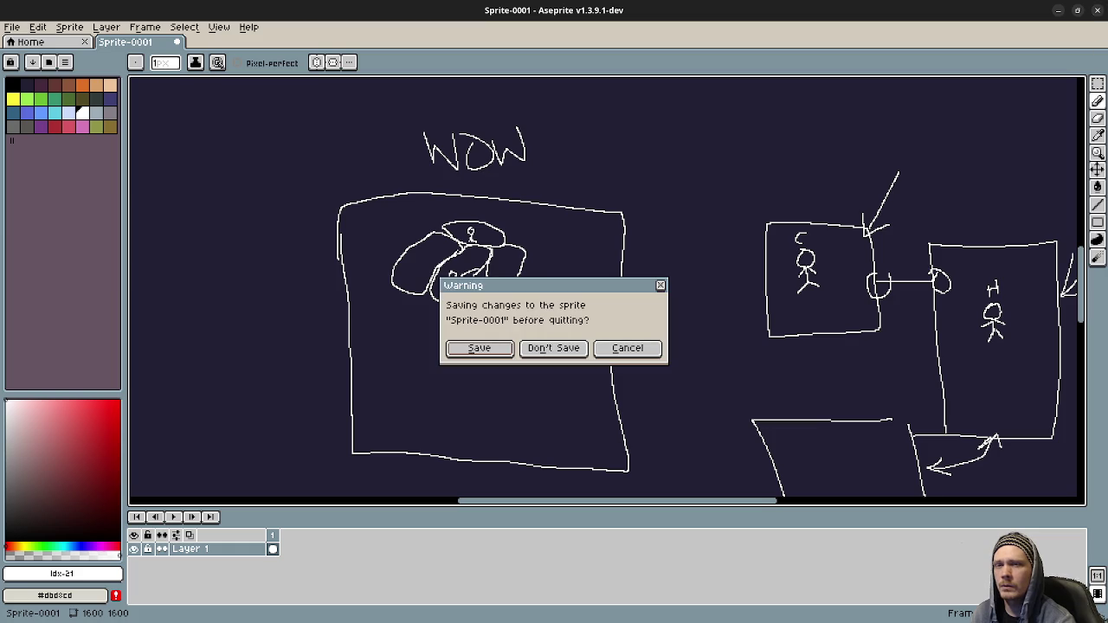
left_click(552, 349)
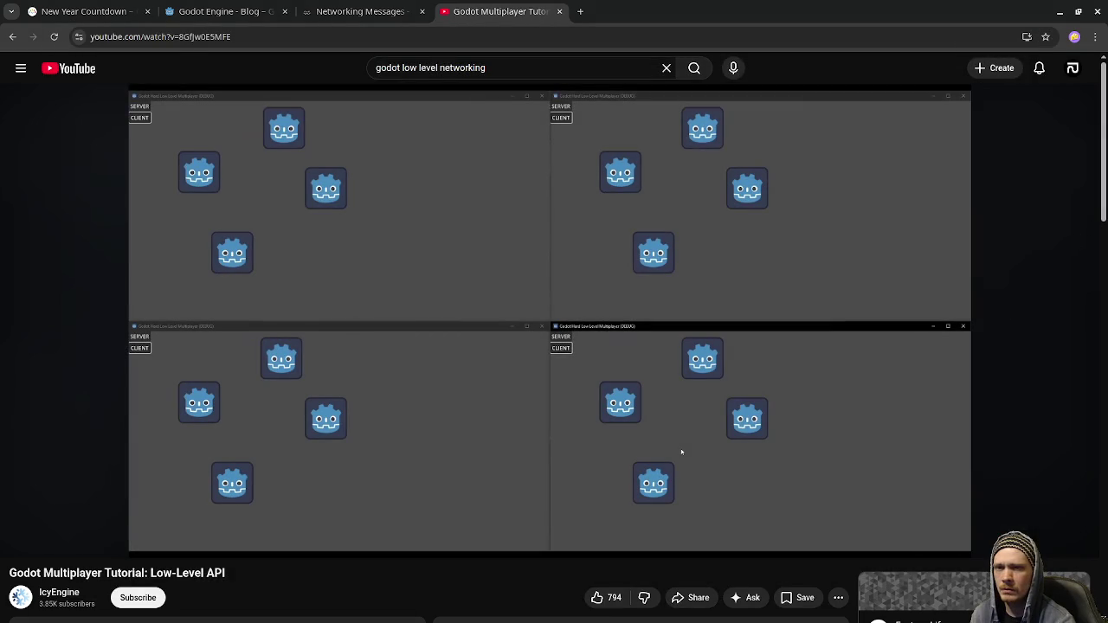
left_click(1095, 10)
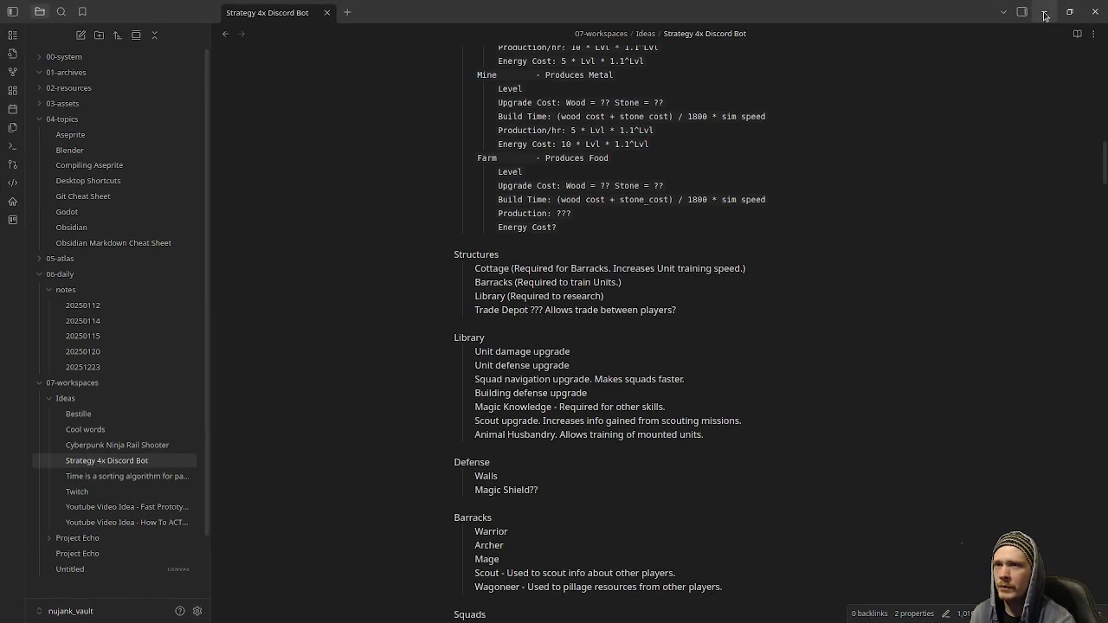
left_click(1044, 11)
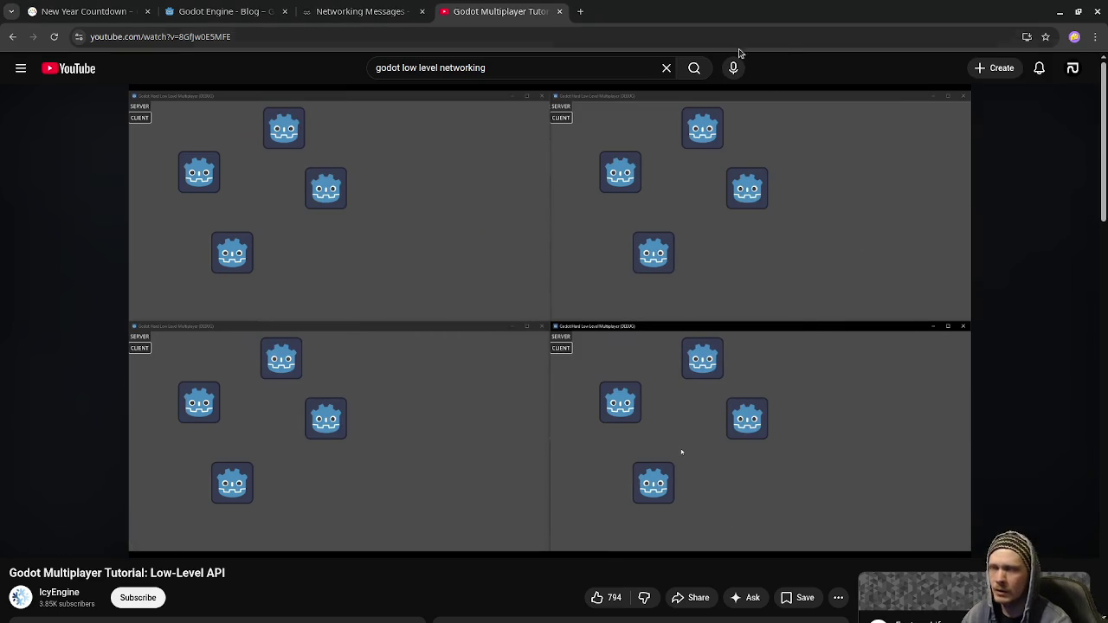
left_click(368, 13)
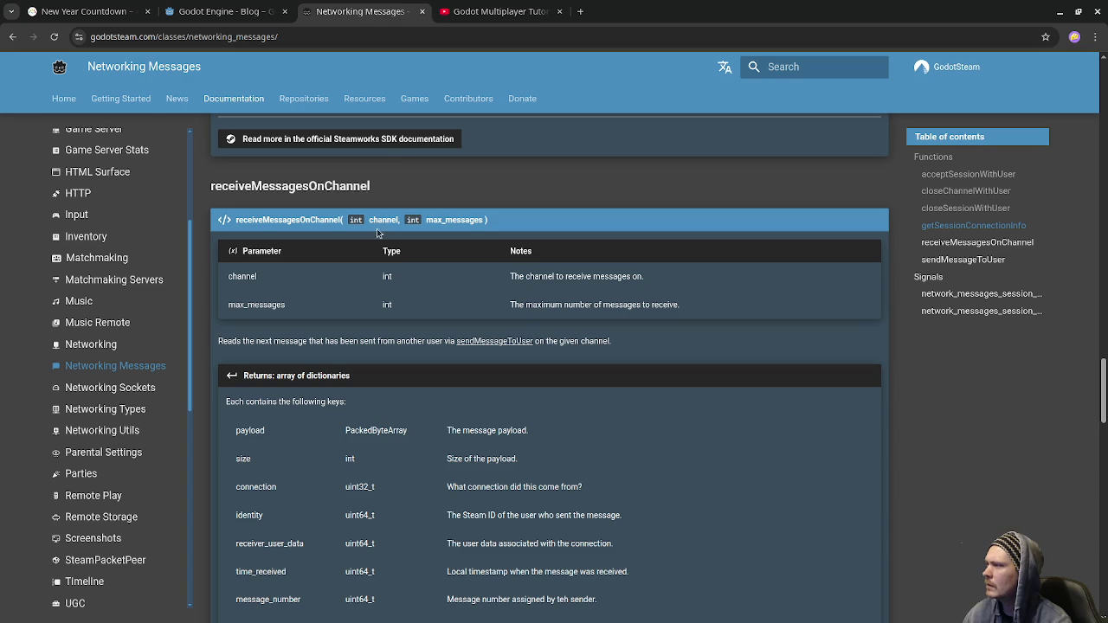
Scroll back up to the Networking Messages overview at the top of the page.
scroll(149, 308, "up", 3)
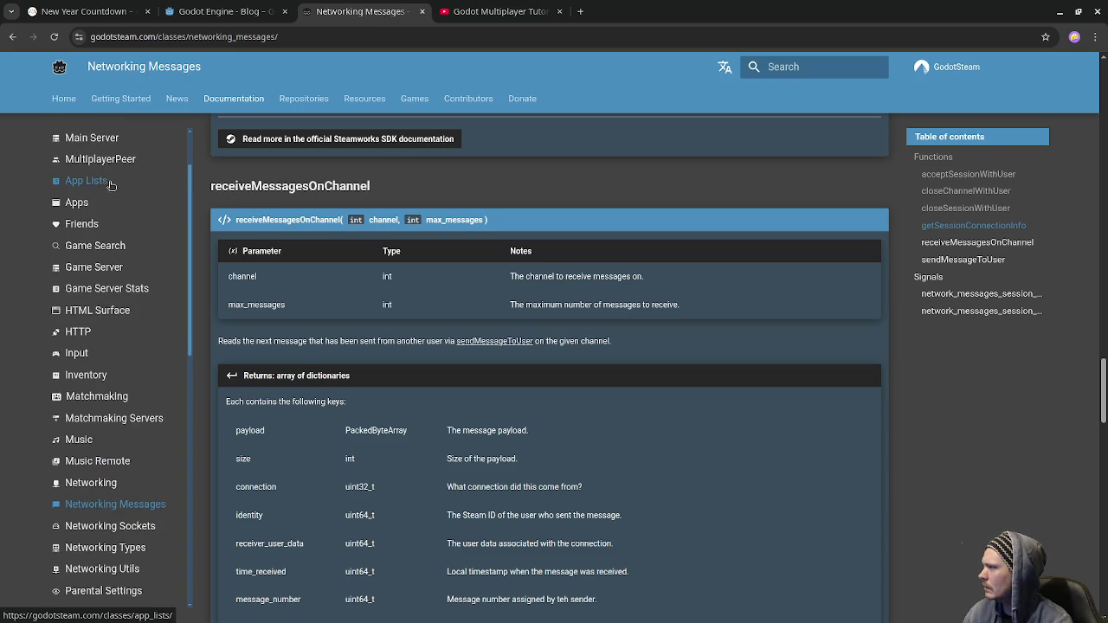
scroll(104, 280, "down", 2)
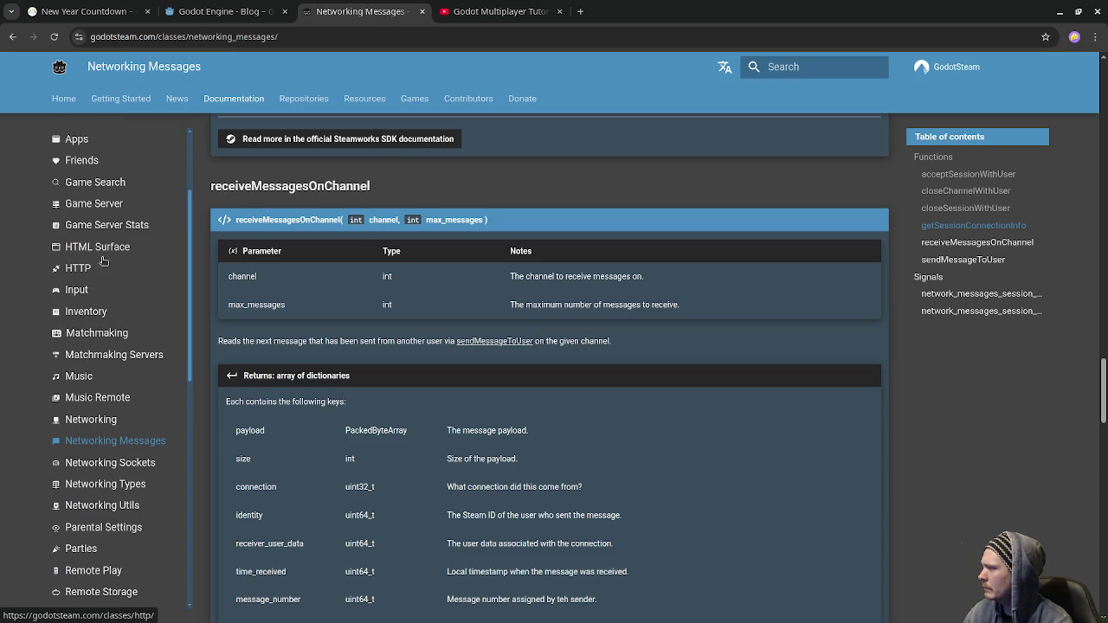
scroll(106, 339, "down", 2)
scroll(105, 338, "down", 2)
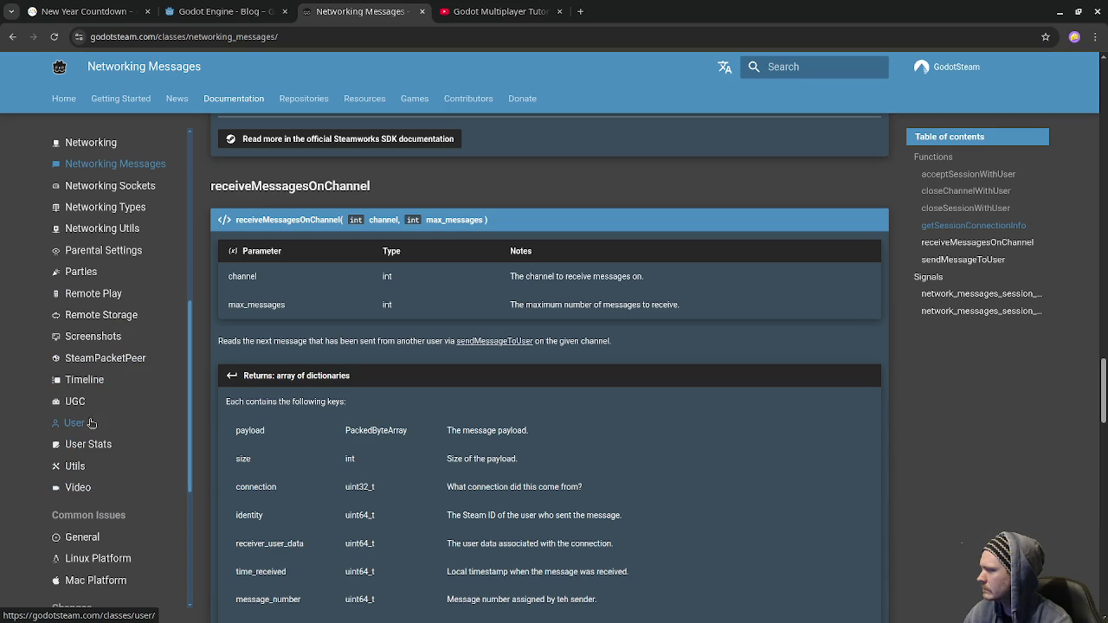
scroll(97, 485, "up", 3)
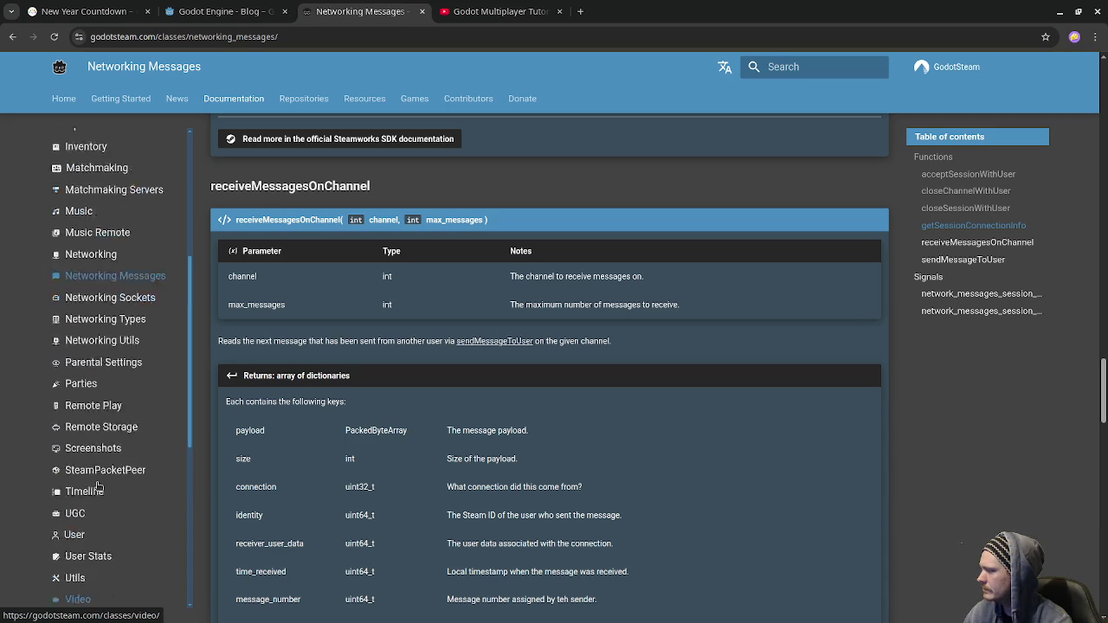
scroll(97, 485, "up", 1)
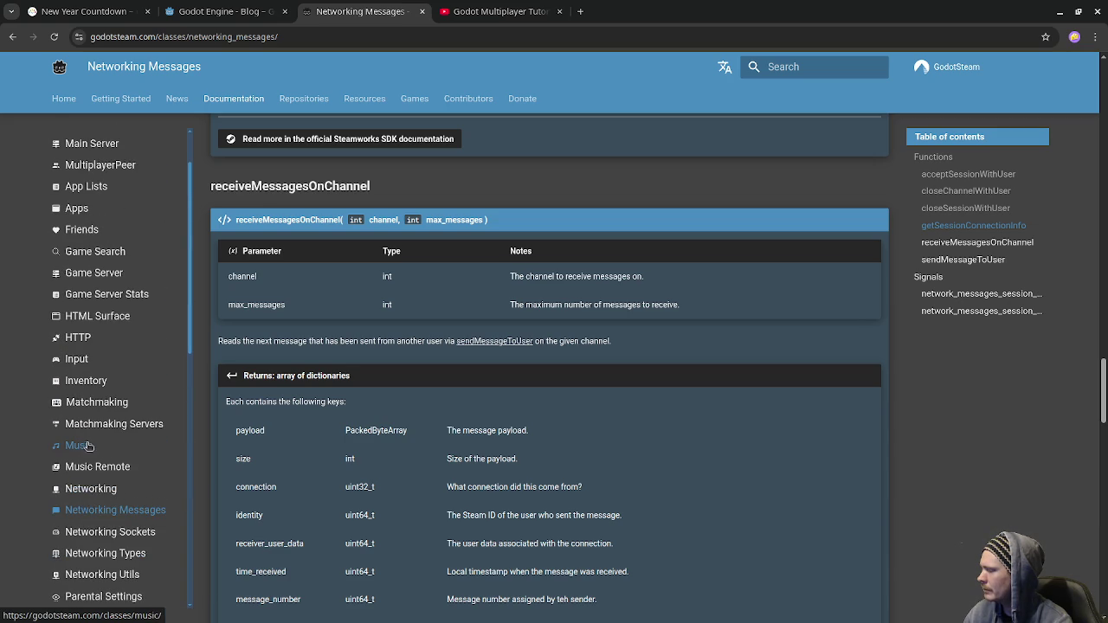
scroll(37, 413, "up", 1)
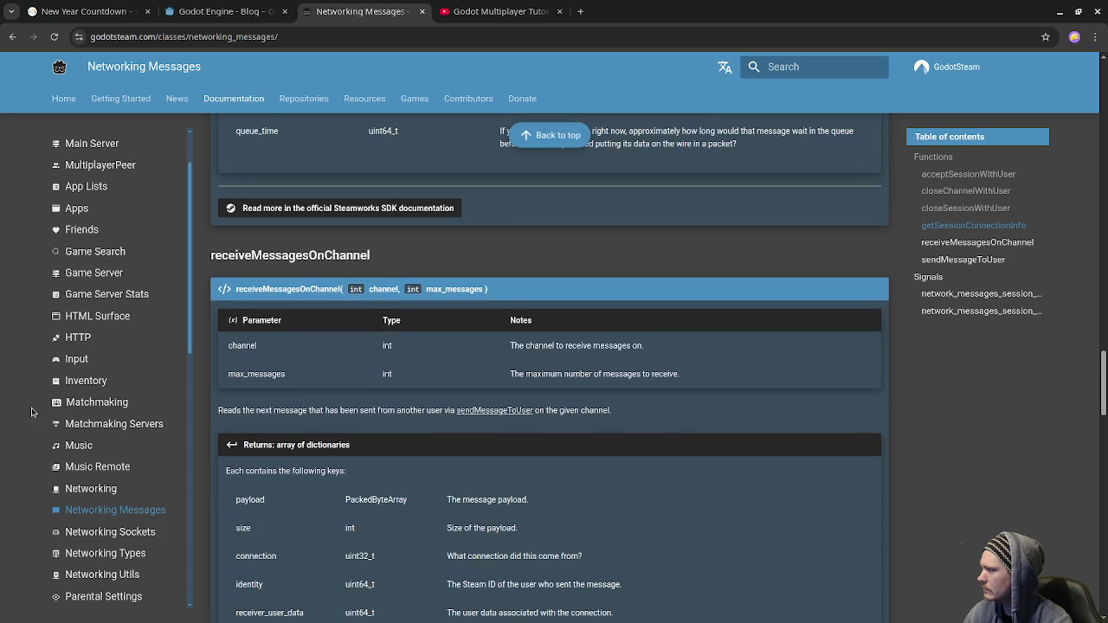
scroll(97, 260, "up", 1)
scroll(121, 271, "up", 6)
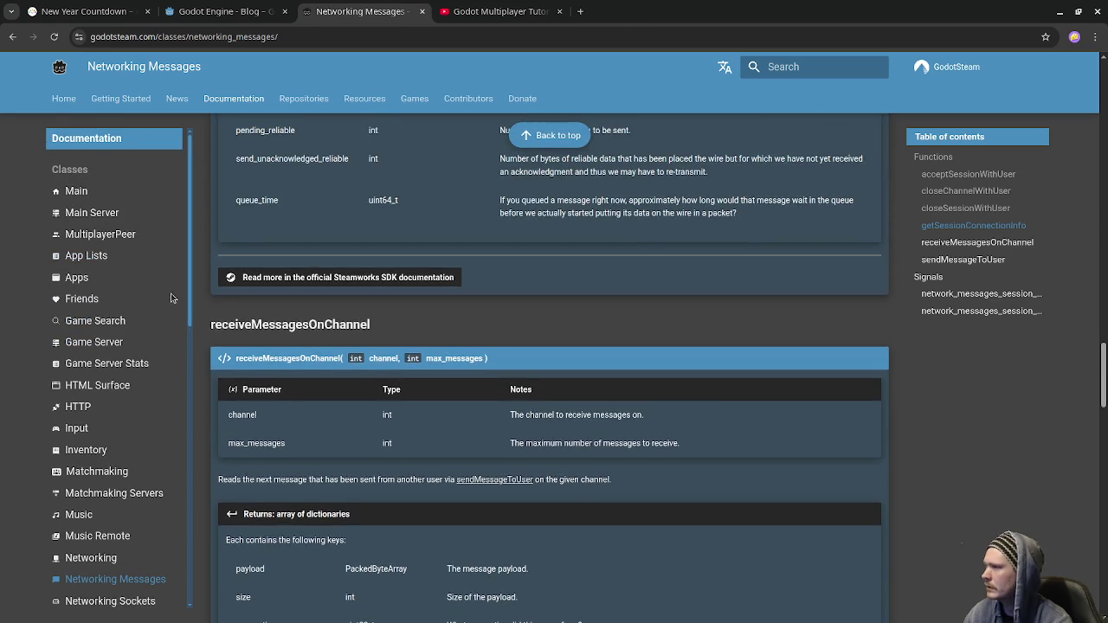
scroll(497, 329, "up", 15)
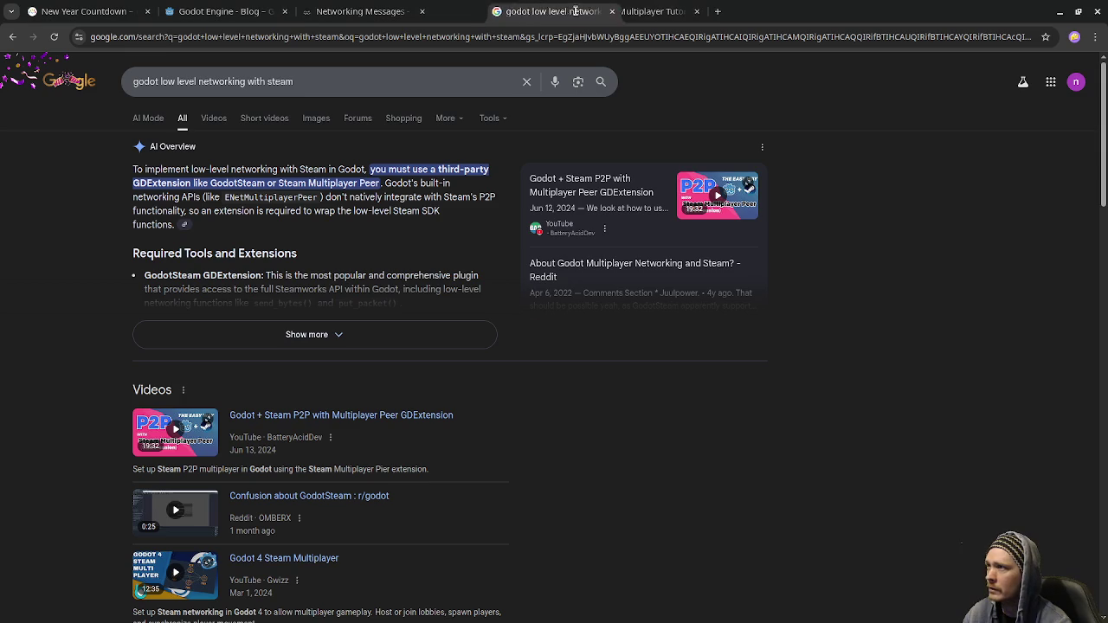
Expand Google's AI overview on low-level Godot networking with Steam.
left_click(251, 327)
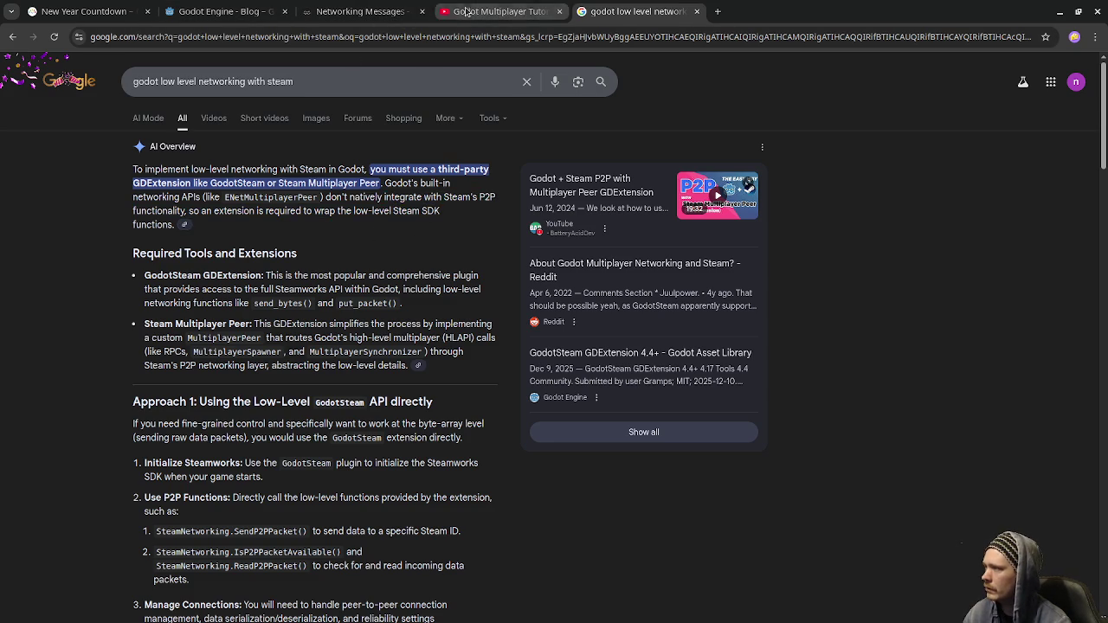
left_click(355, 11)
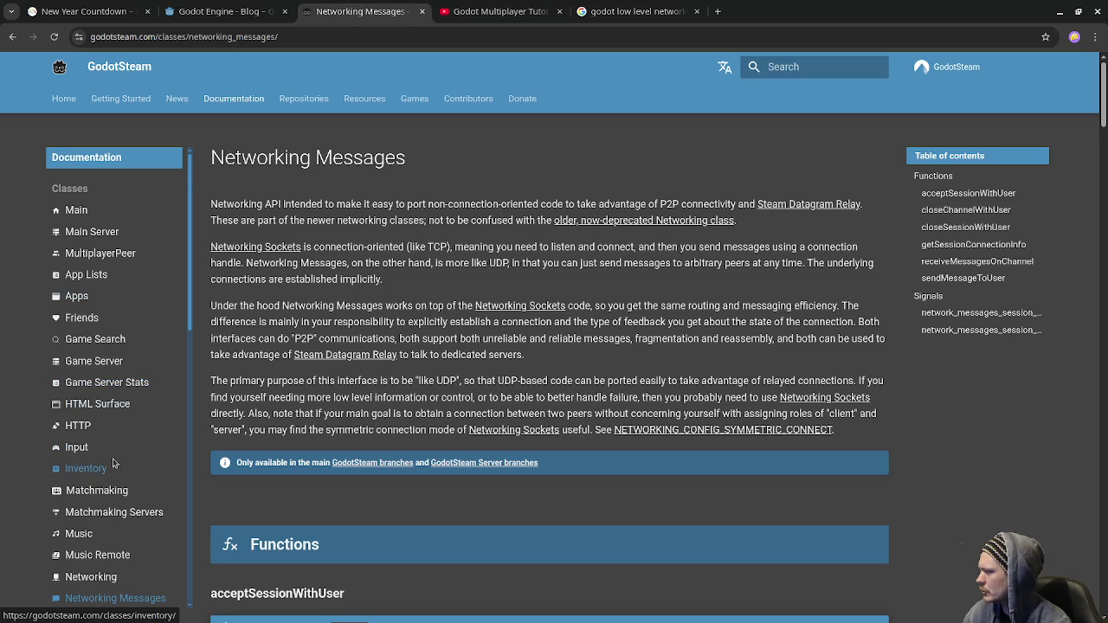
Scroll through the Networking Messages function reference down to receiveMessagesOnChannel.
scroll(113, 467, "down", 2)
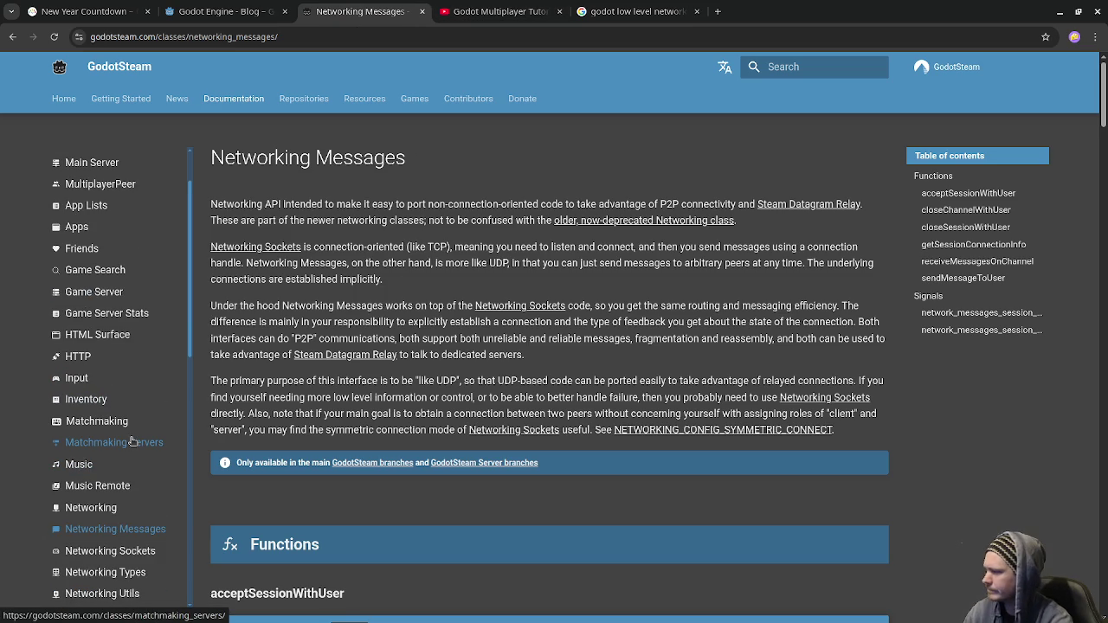
scroll(131, 442, "down", 1)
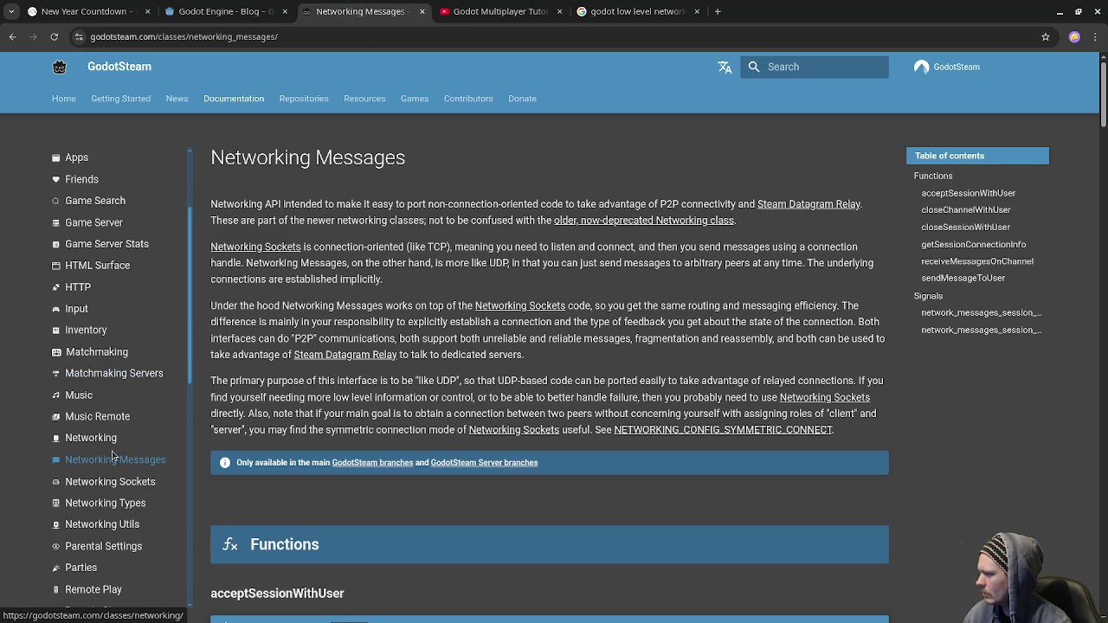
scroll(358, 457, "down", 3)
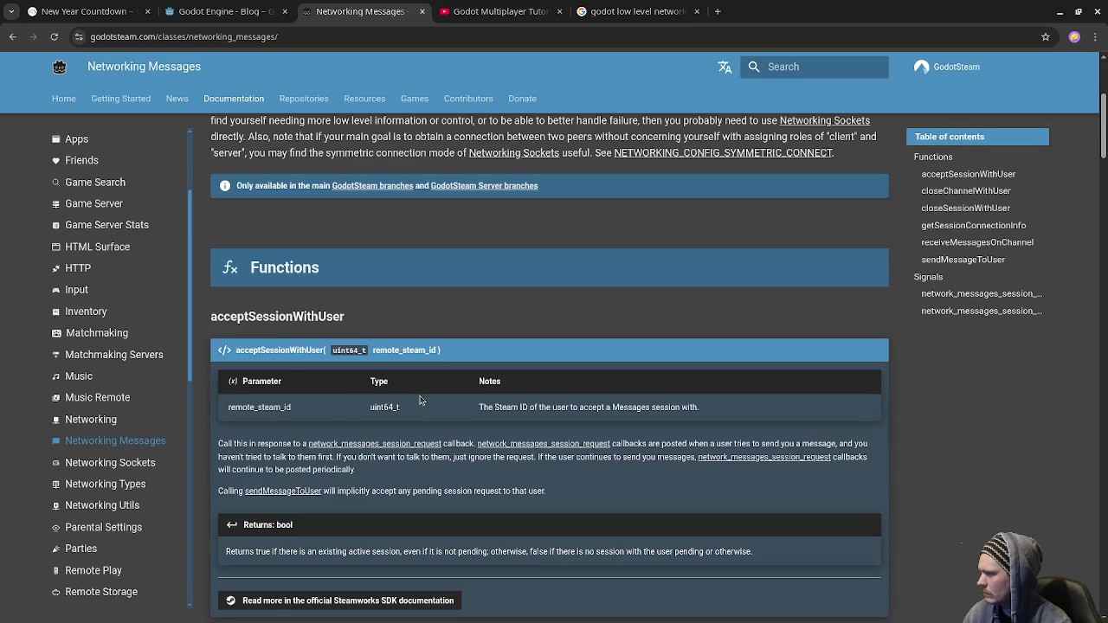
scroll(358, 457, "down", 3)
scroll(515, 464, "down", 3)
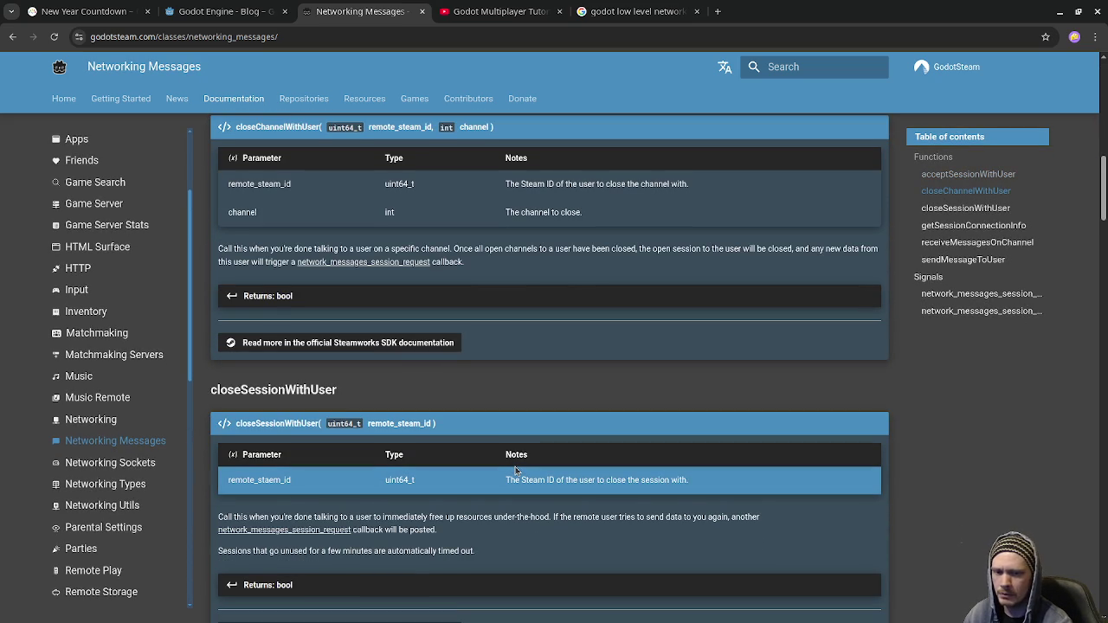
scroll(515, 466, "down", 3)
scroll(515, 467, "down", 1)
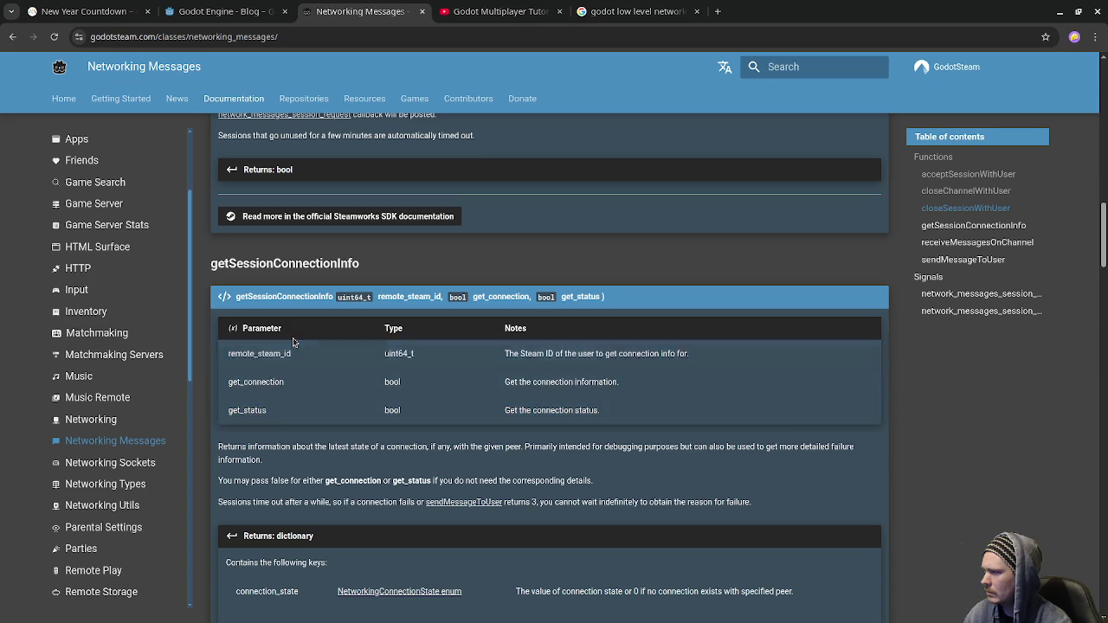
scroll(293, 342, "down", 3)
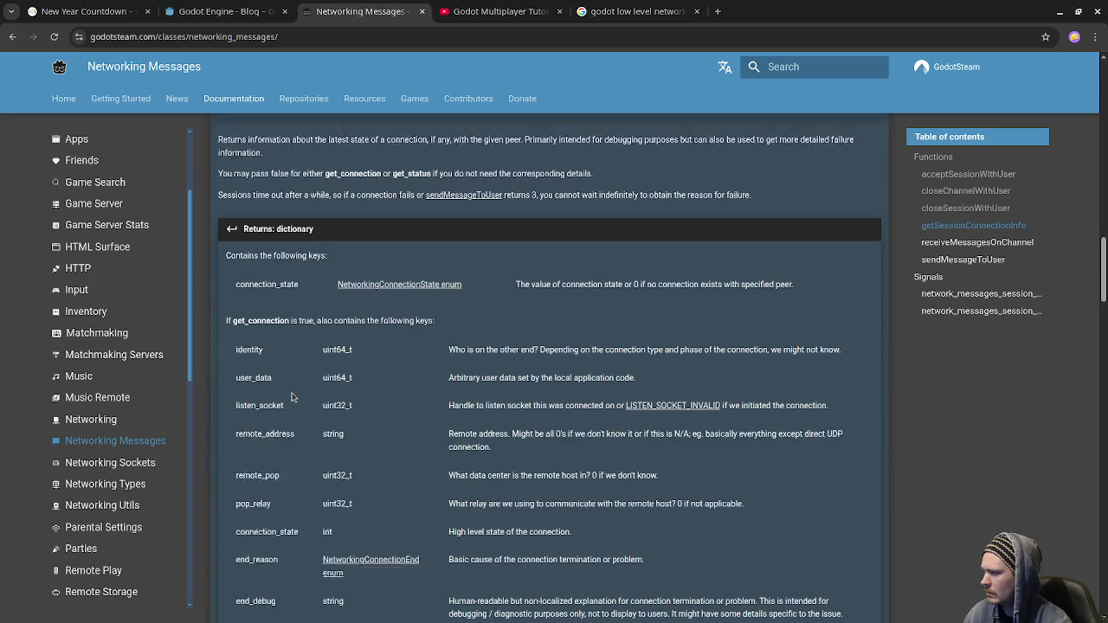
scroll(292, 396, "down", 1)
scroll(293, 405, "down", 3)
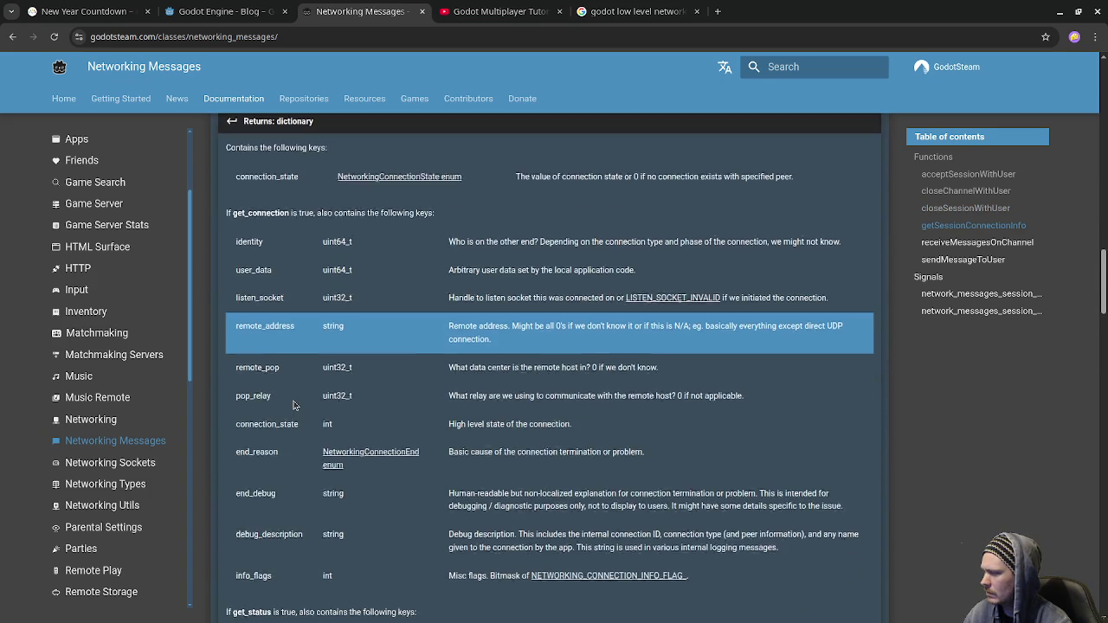
scroll(294, 405, "down", 1)
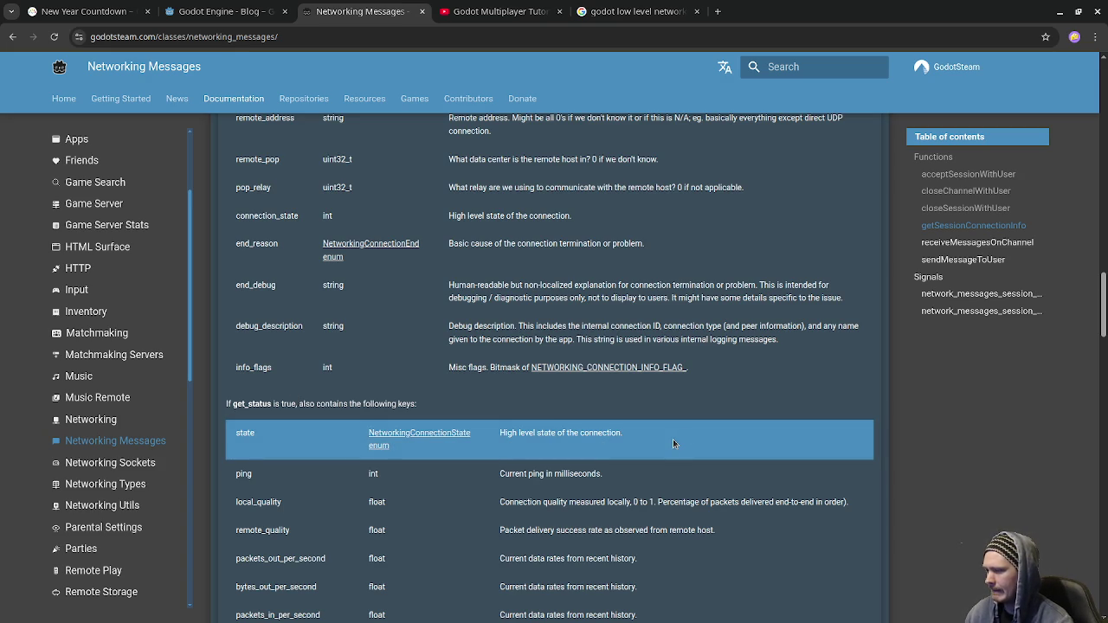
scroll(673, 443, "down", 4)
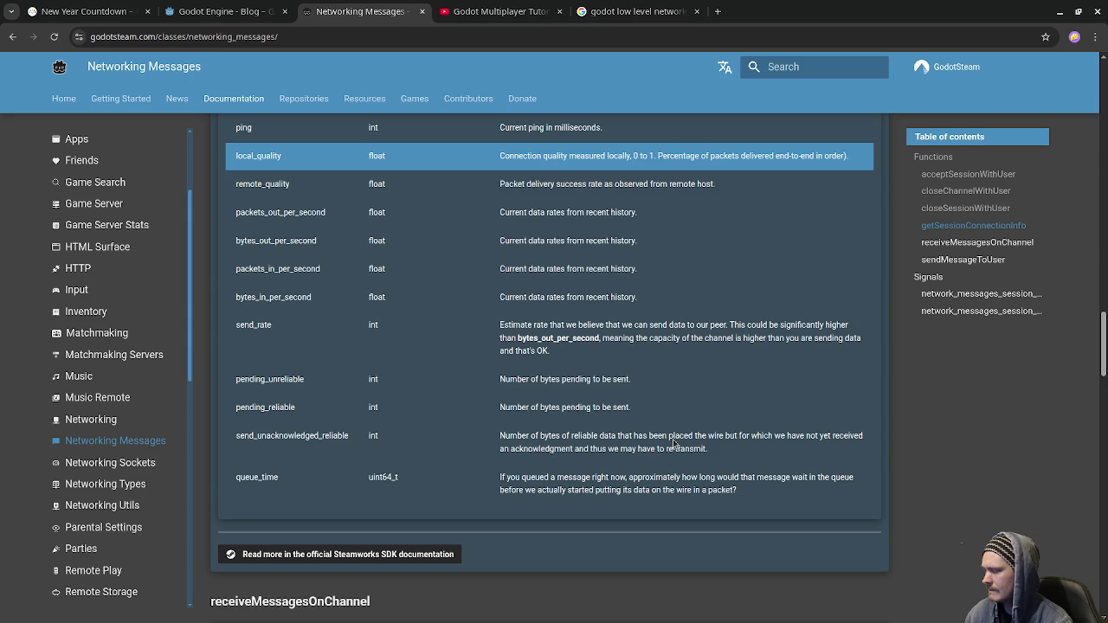
scroll(673, 439, "down", 3)
scroll(673, 439, "down", 1)
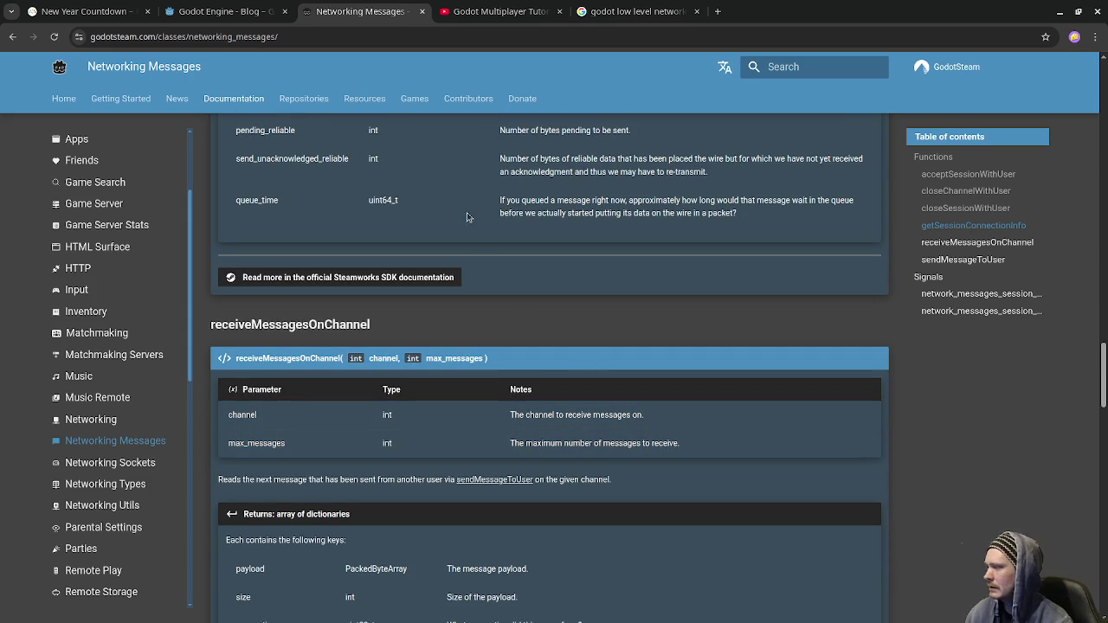
left_click(638, 12)
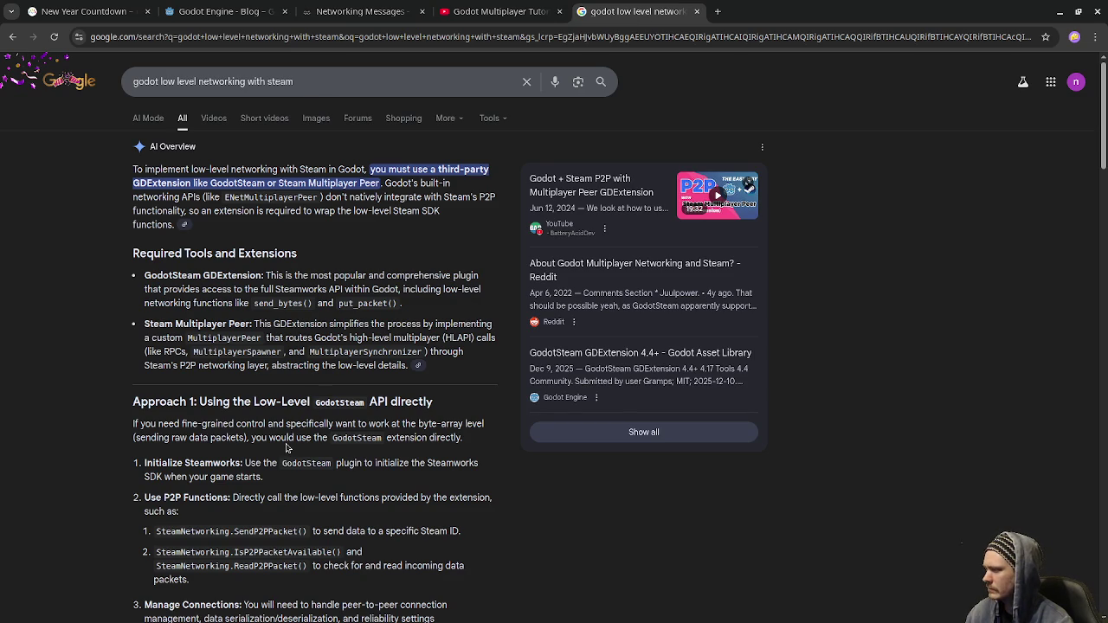
Read the AI overview's SendP2PPacket/ReadP2PPacket approach, then close the Google search tab.
scroll(289, 448, "down", 1)
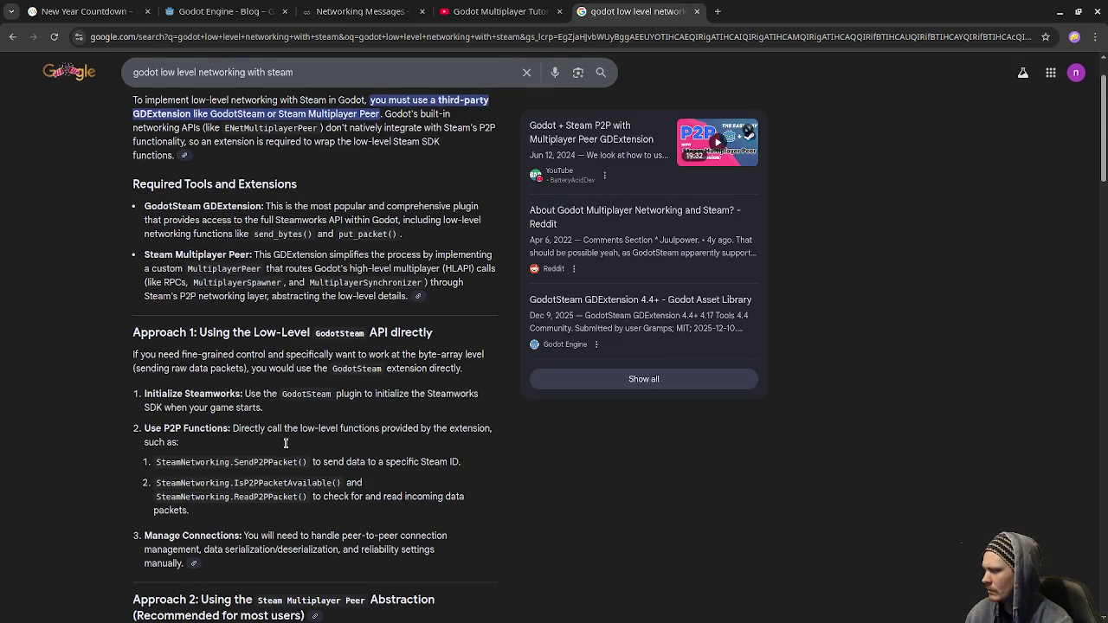
double_click(256, 461)
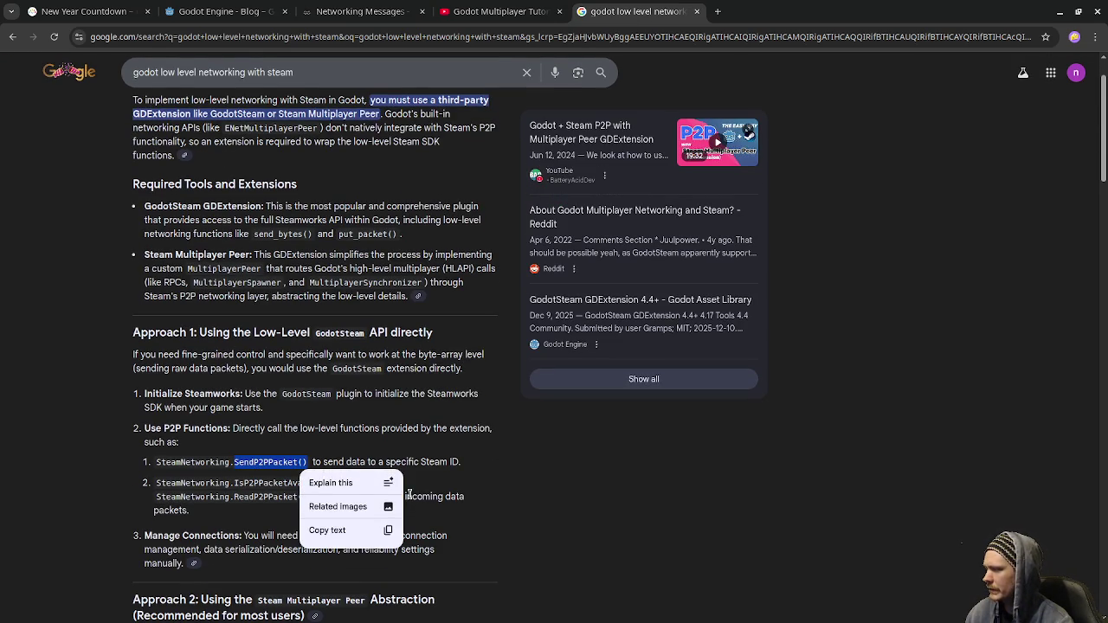
left_click(568, 474)
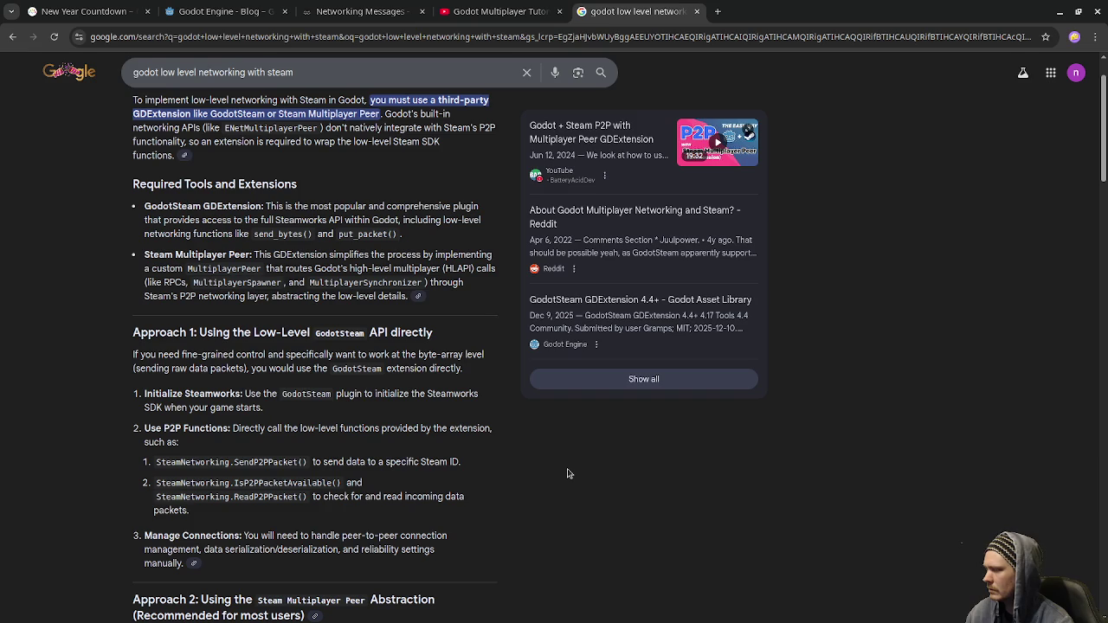
scroll(569, 473, "down", 1)
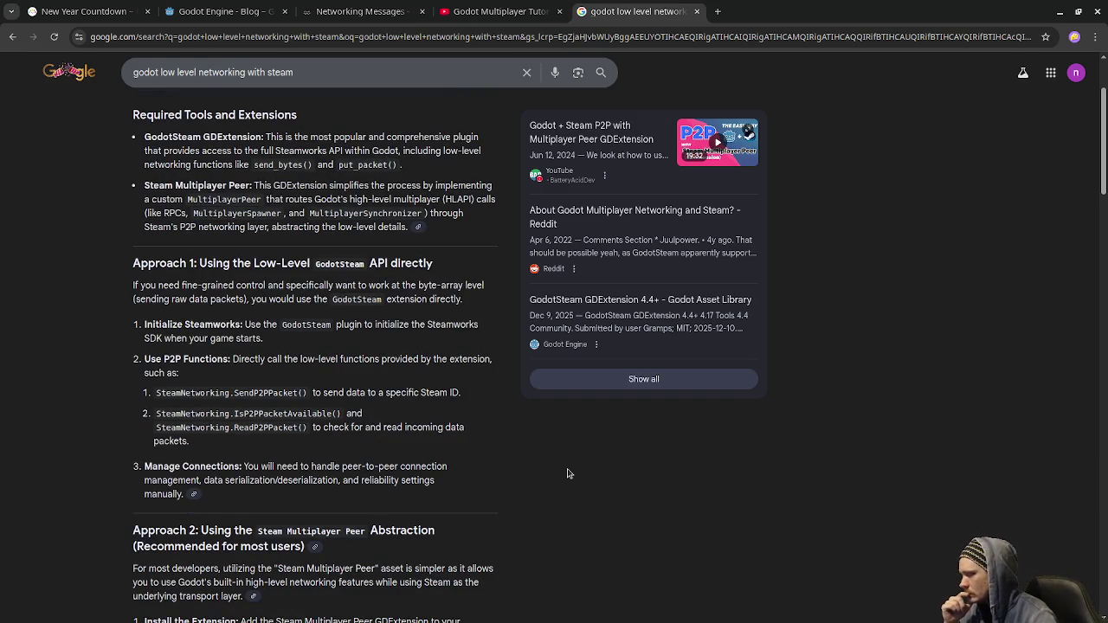
scroll(568, 473, "down", 1)
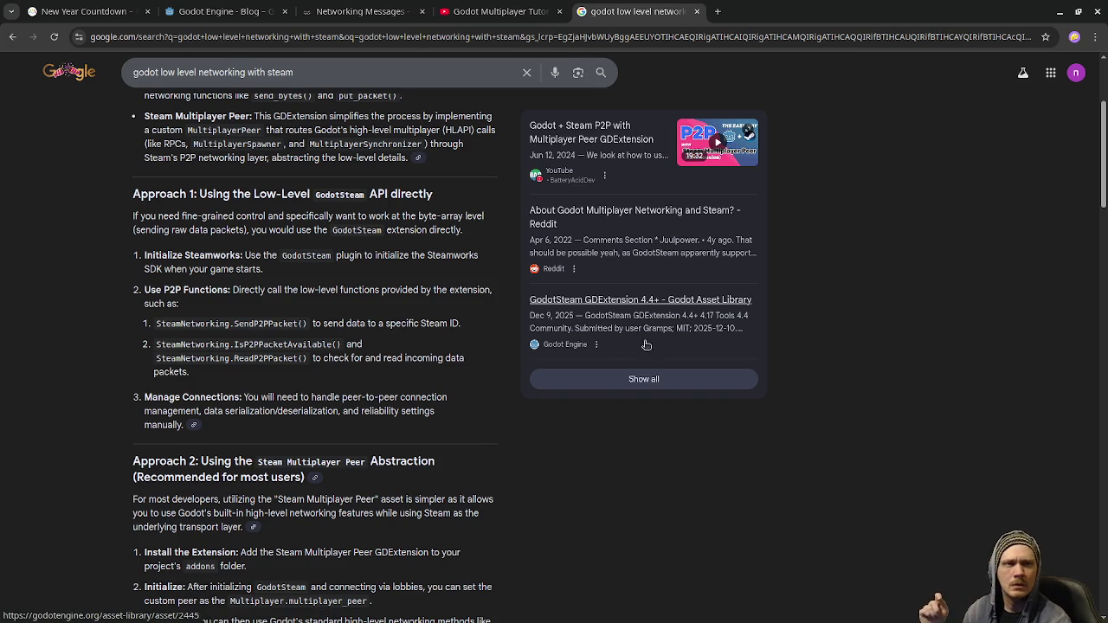
left_click(697, 12)
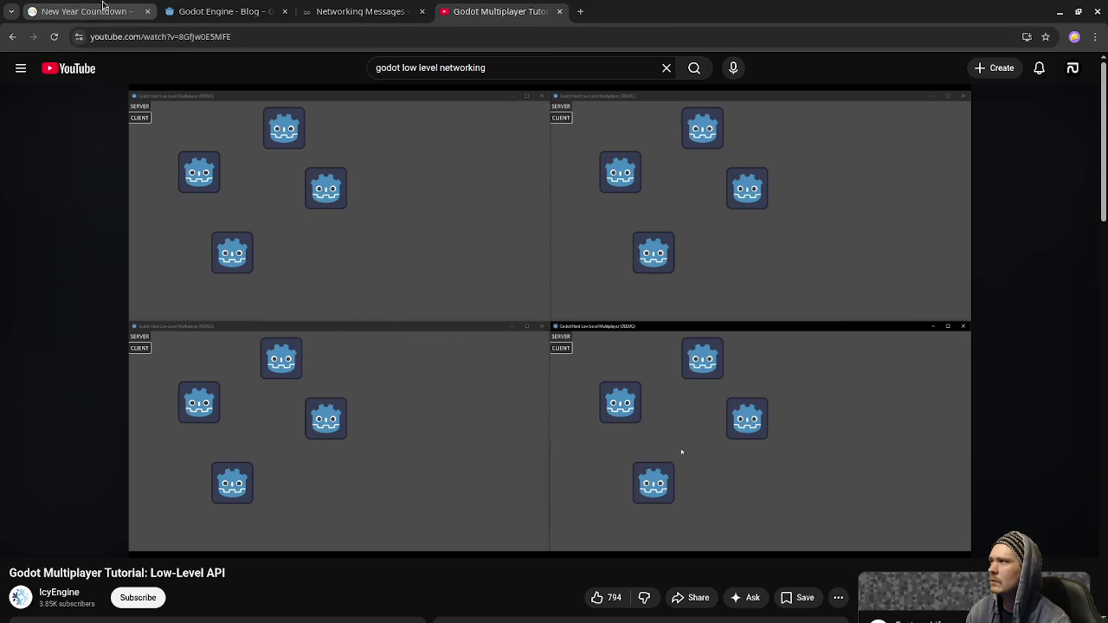
left_click(84, 11)
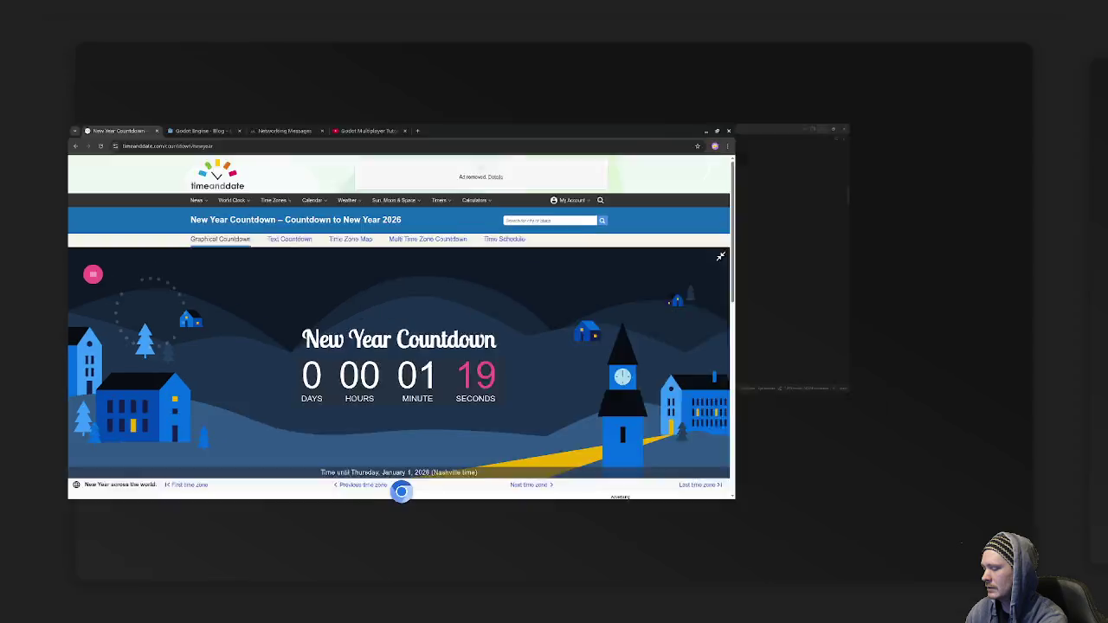
Leave the window overview to show the New Year 2026 countdown full screen.
key("super")
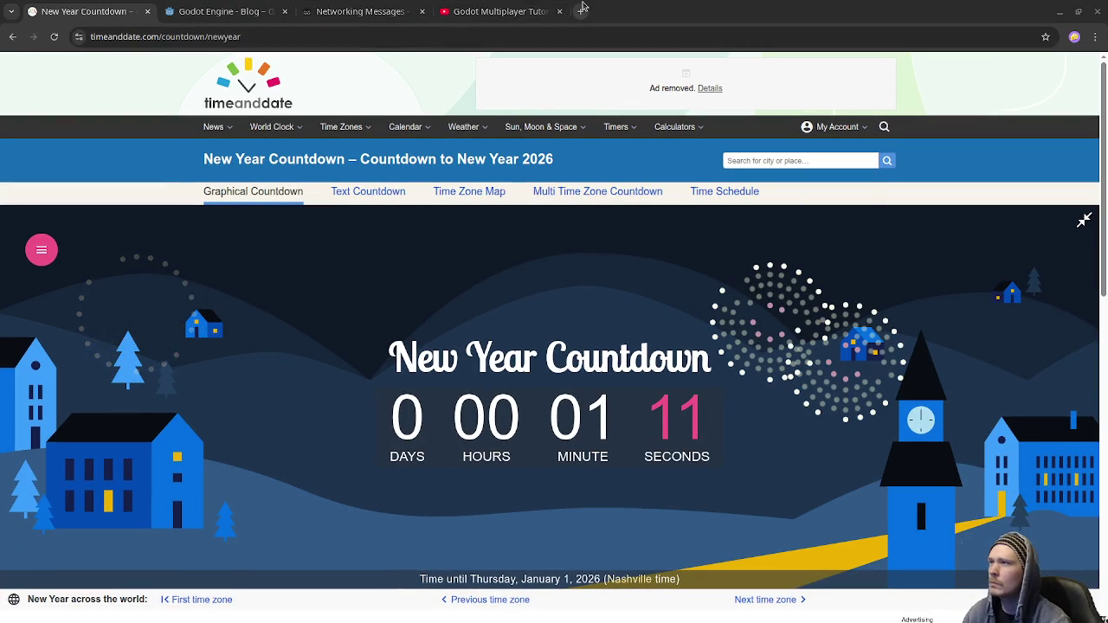
Read the receiveMessagesOnChannel docs, then return to the Godot Multiplayer Tutorial: Low-Level API video.
left_click(350, 13)
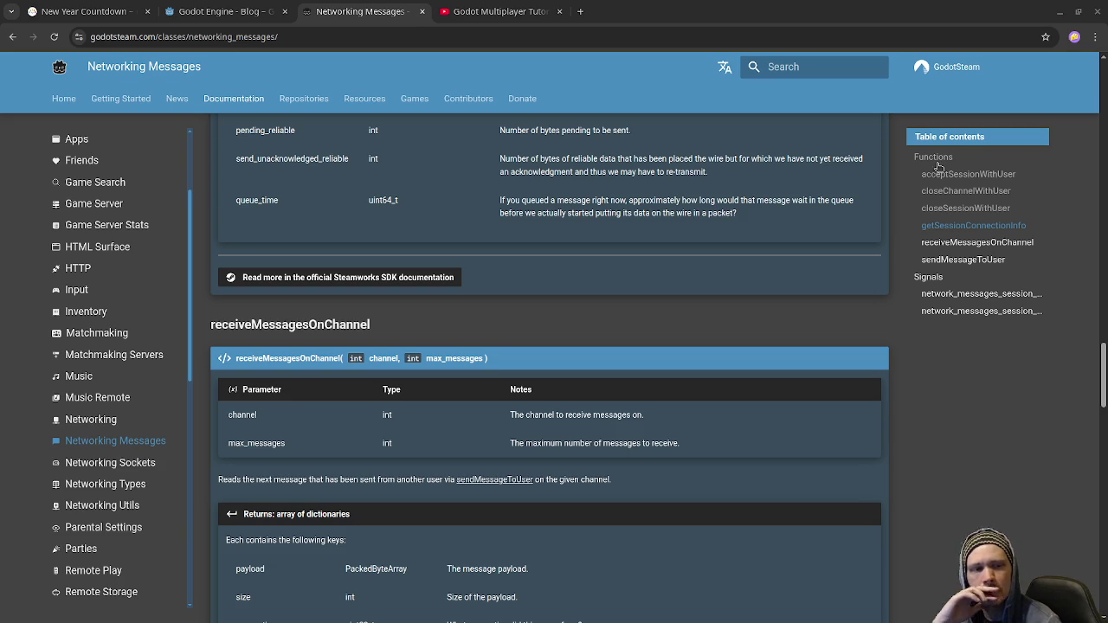
left_click(498, 11)
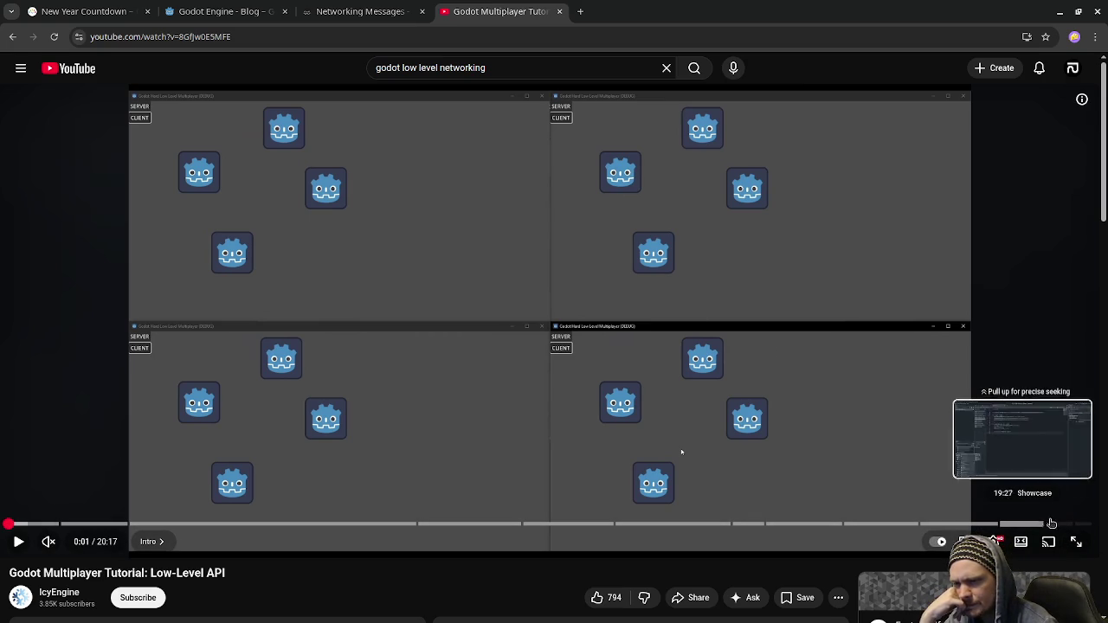
Expand the Low-Level API video's description and read through its links and timestamps.
scroll(554, 525, "down", 2)
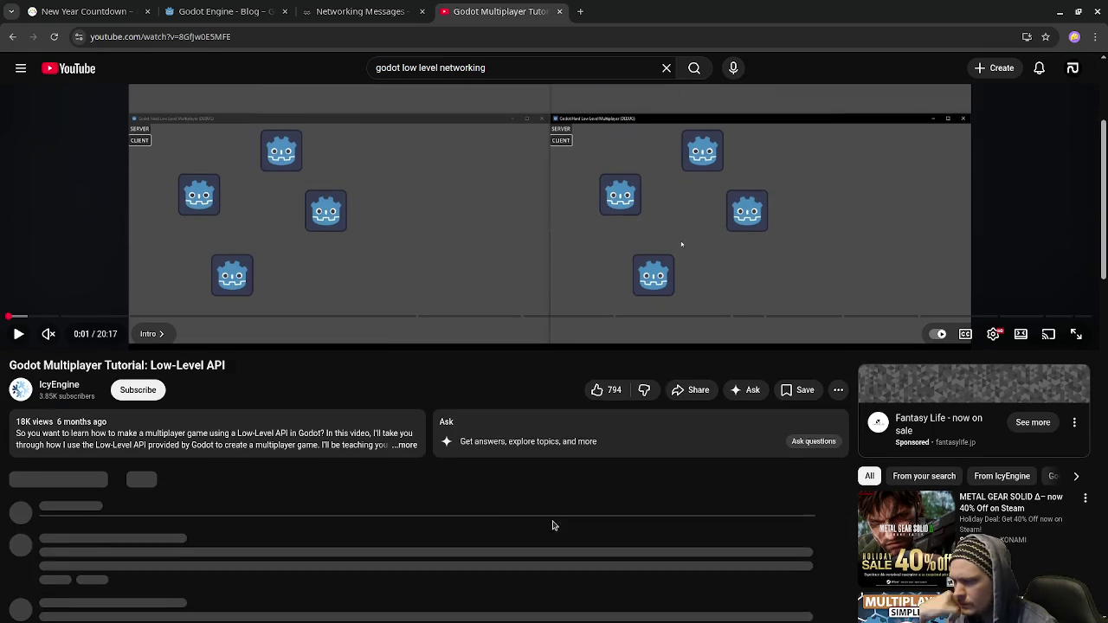
left_click(404, 444)
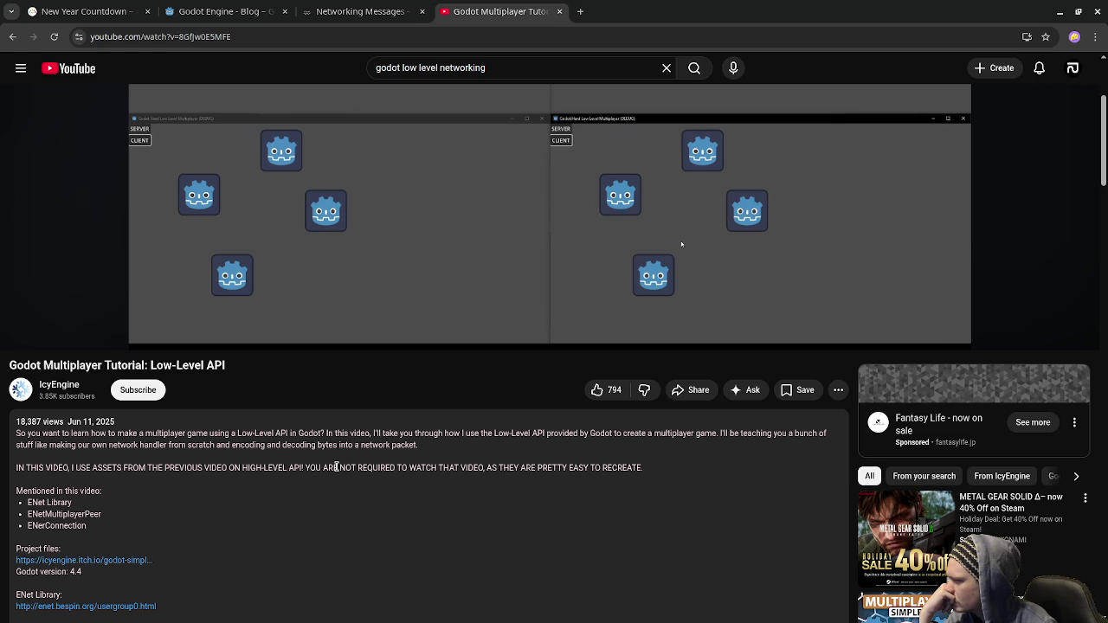
scroll(337, 470, "down", 3)
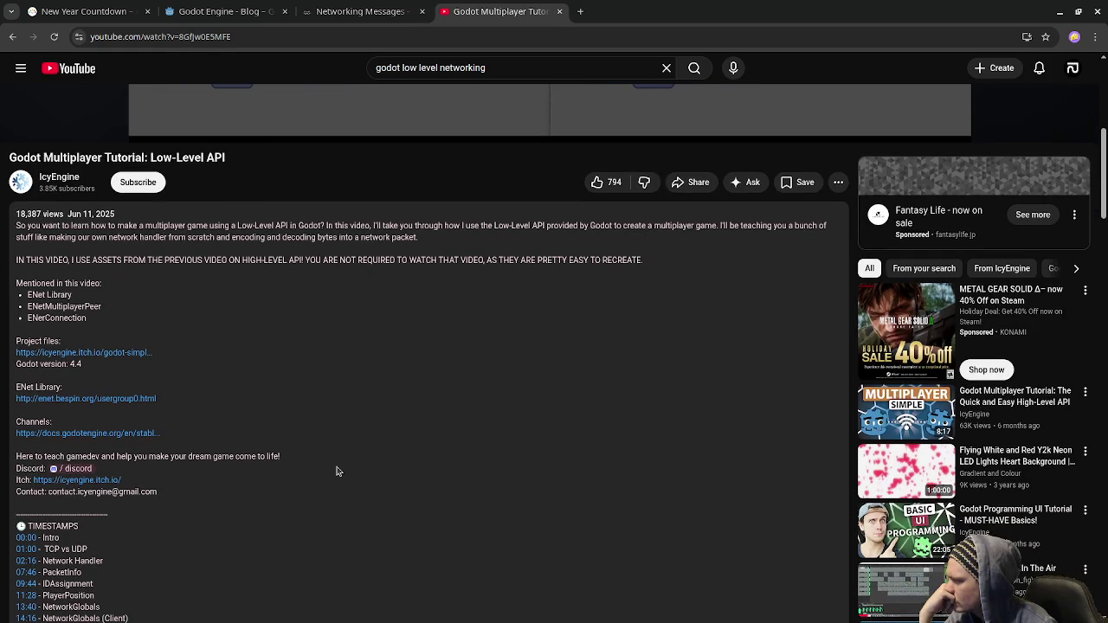
scroll(338, 471, "down", 2)
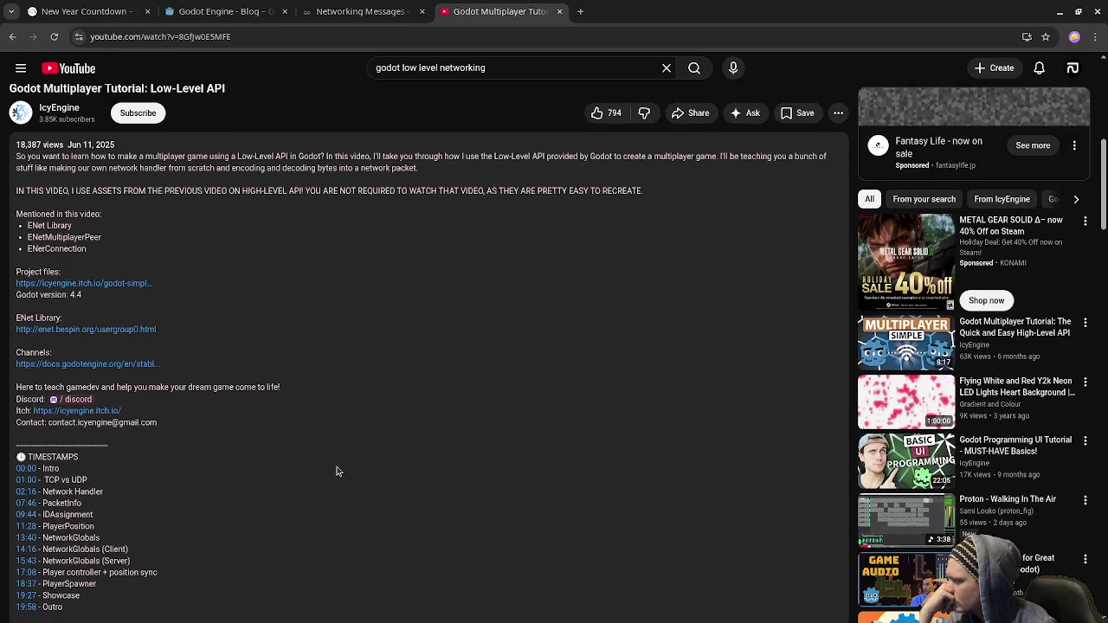
scroll(337, 471, "down", 8)
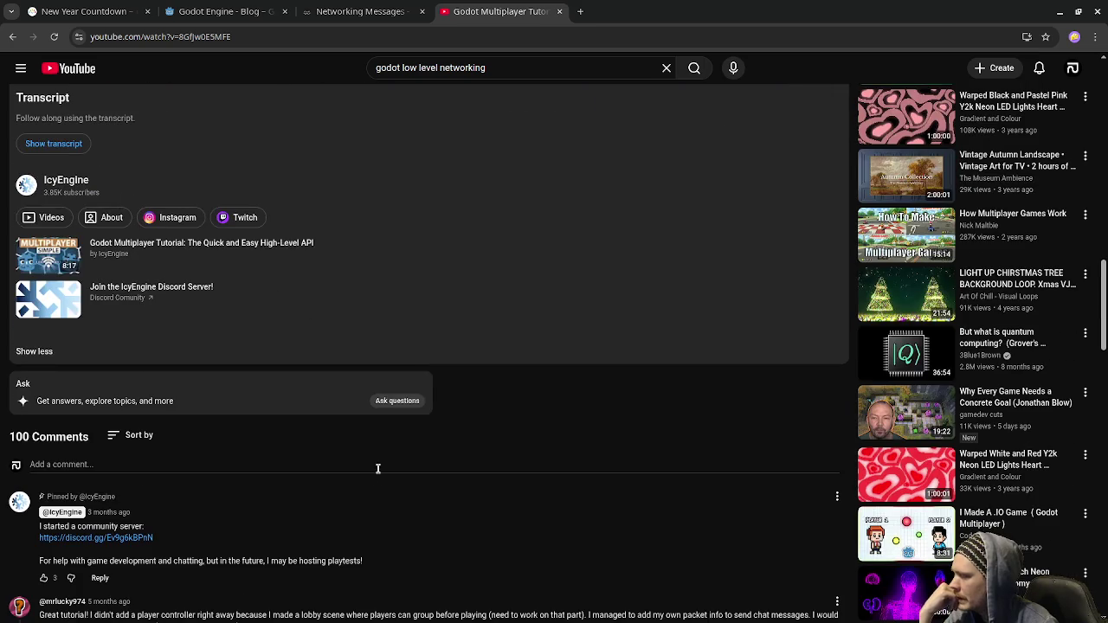
scroll(377, 468, "down", 2)
scroll(428, 494, "up", 12)
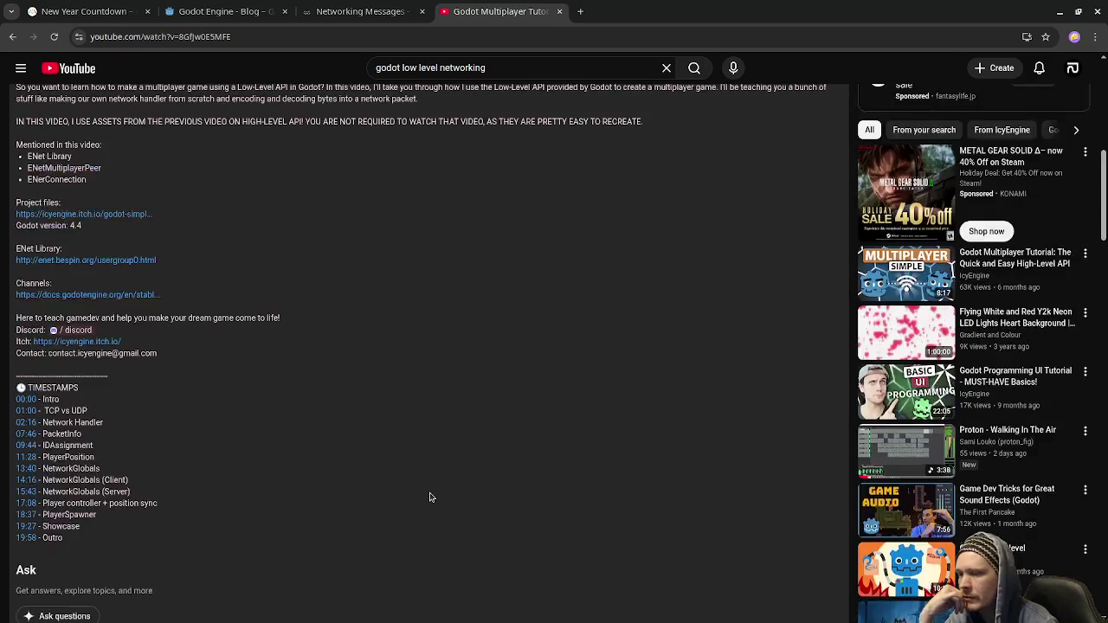
scroll(430, 497, "up", 4)
scroll(431, 497, "down", 2)
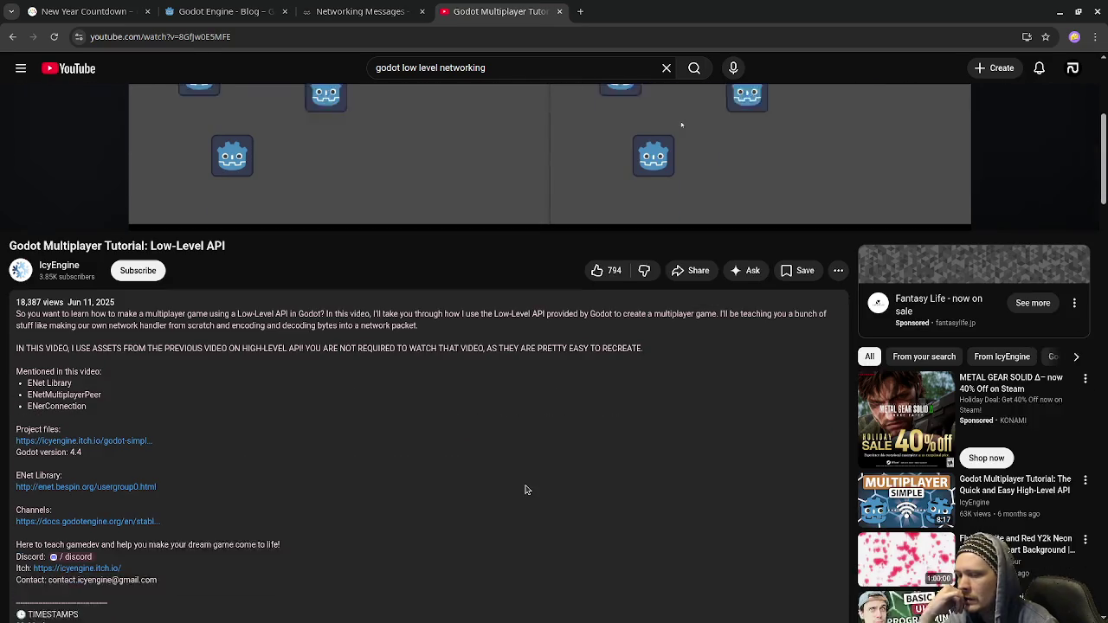
scroll(525, 490, "down", 3)
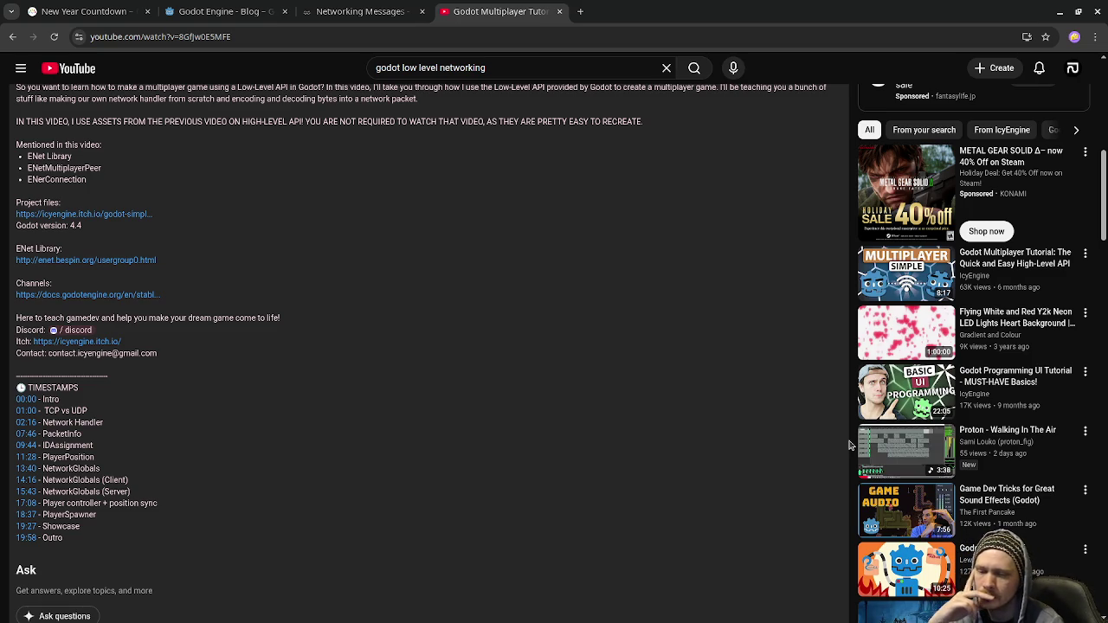
scroll(763, 279, "up", 10)
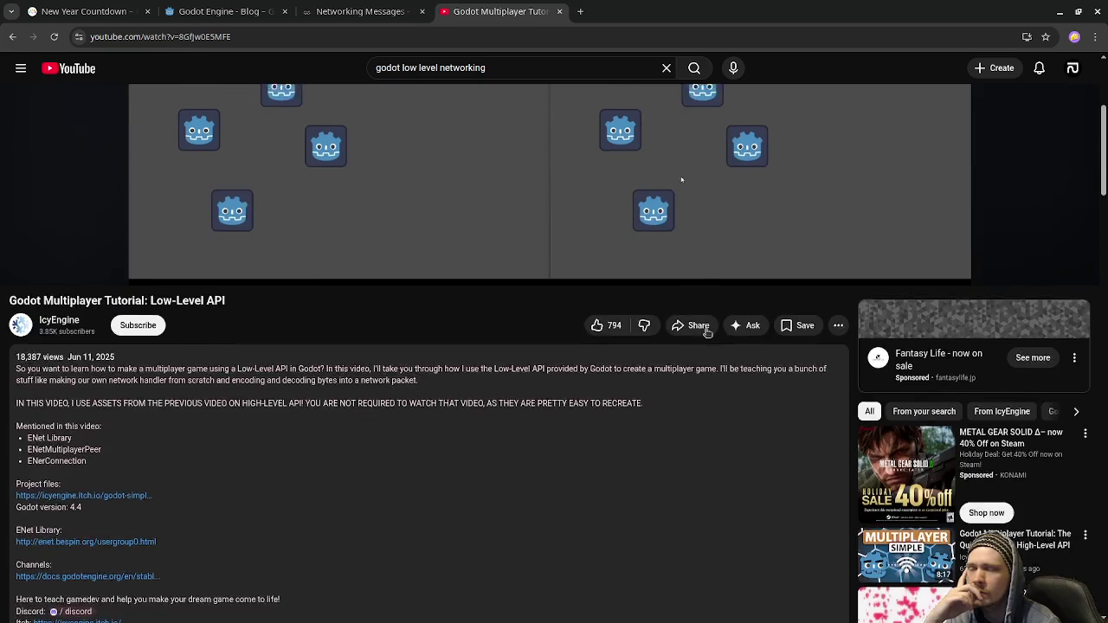
left_click(95, 12)
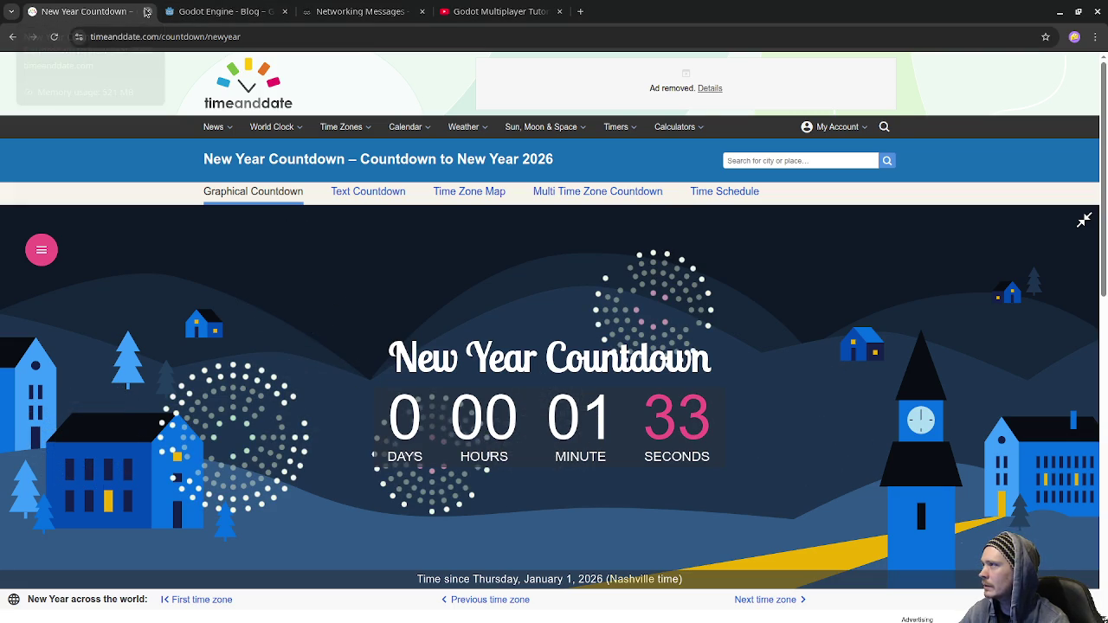
Close the New Year Countdown tab, skim the Godot 4.6 blog posts, and return to the tutorial video.
left_click(147, 11)
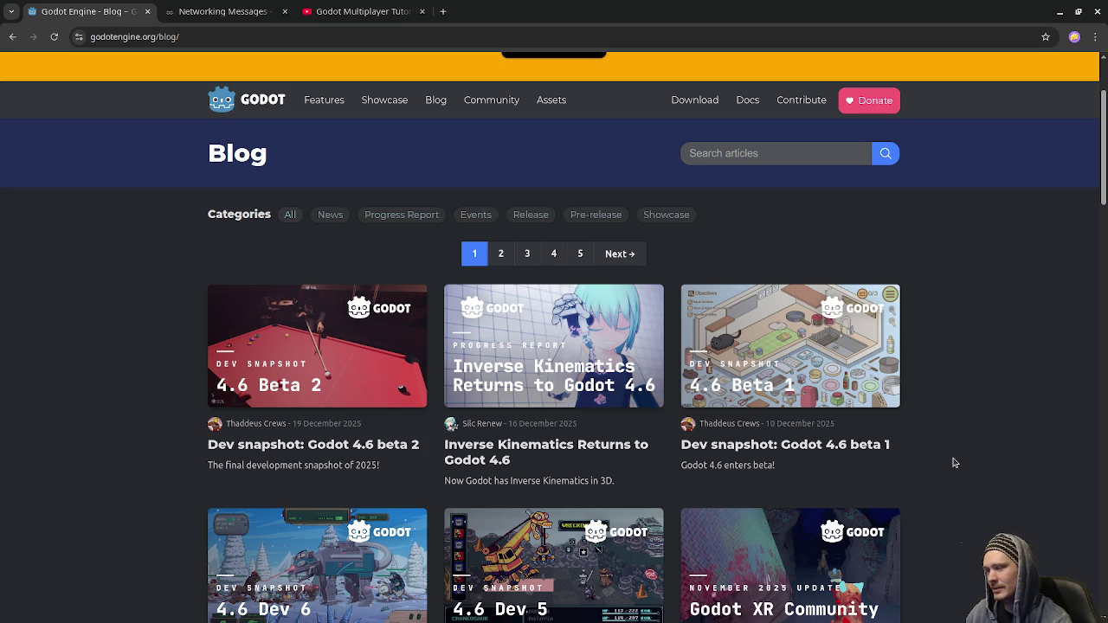
scroll(960, 475, "down", 1)
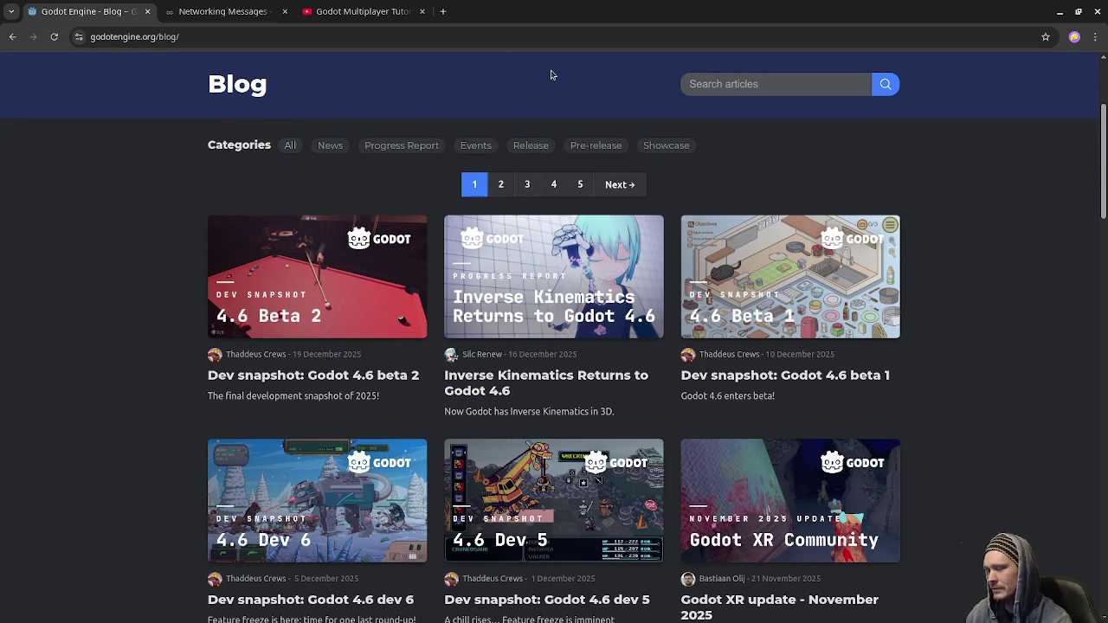
left_click(359, 11)
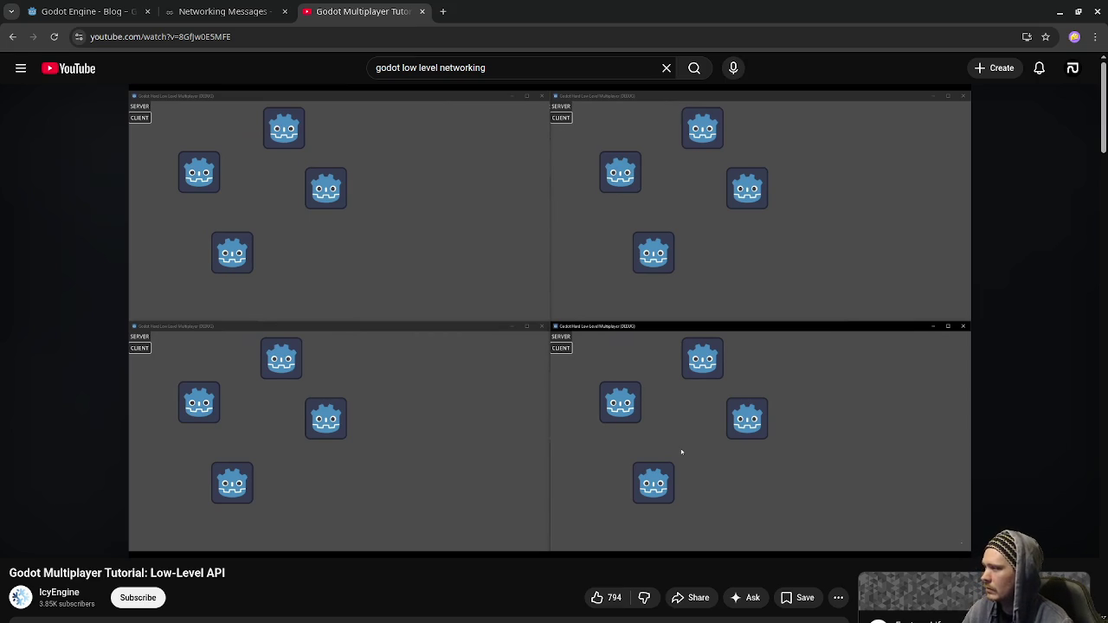
Bring up the 'Godot Multiplayer Tutorial: Low-Level API' video, paused at 0:01 of 20:17.
mouse_move(750, 268)
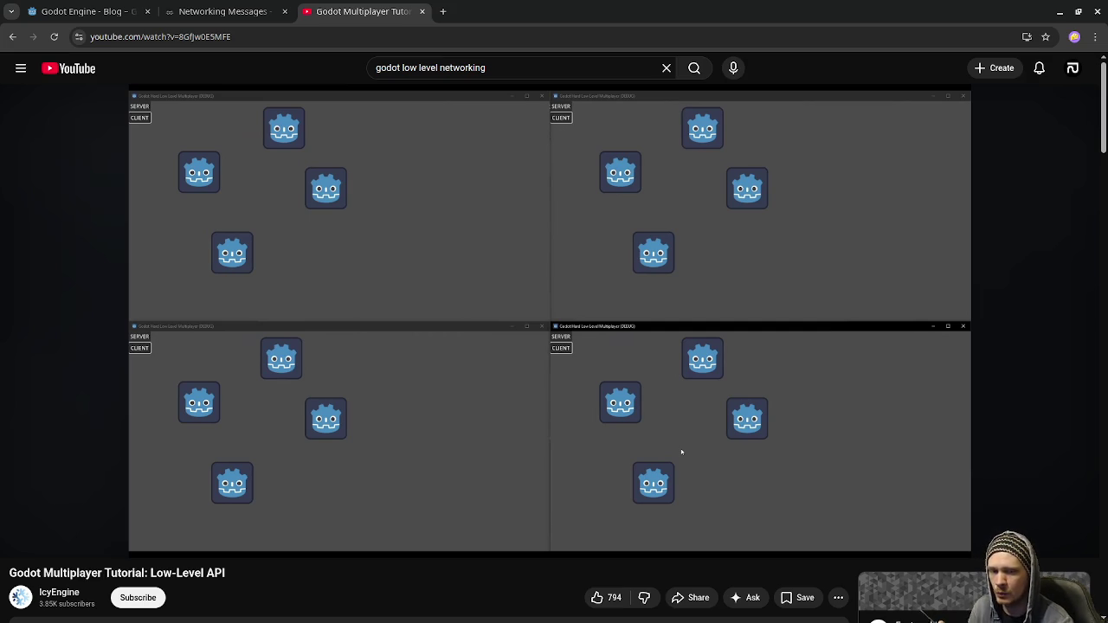
mouse_move(791, 366)
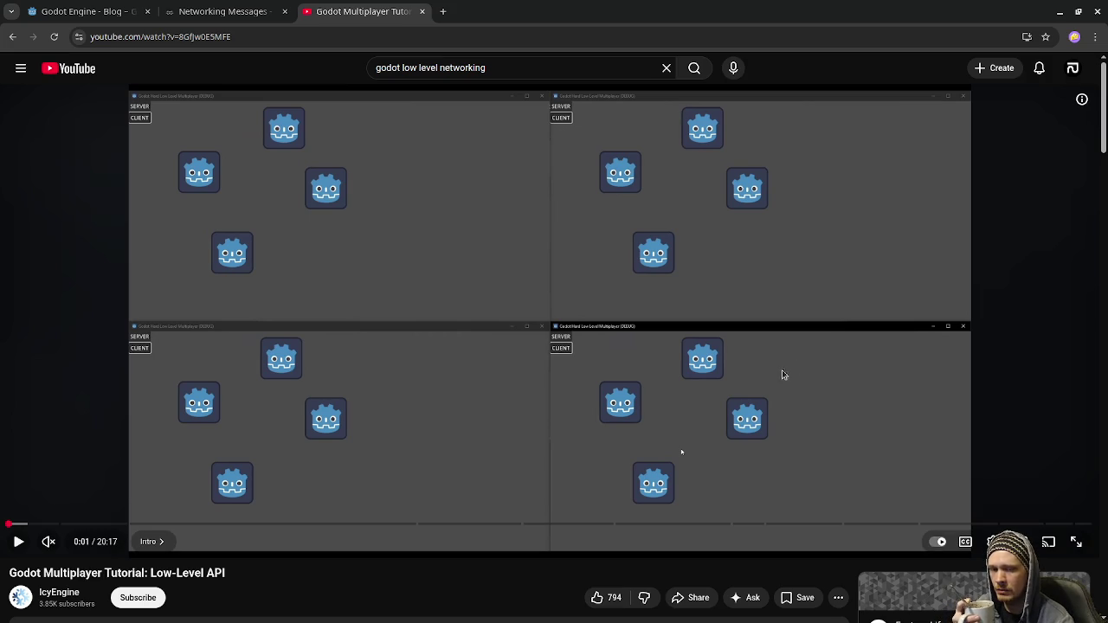
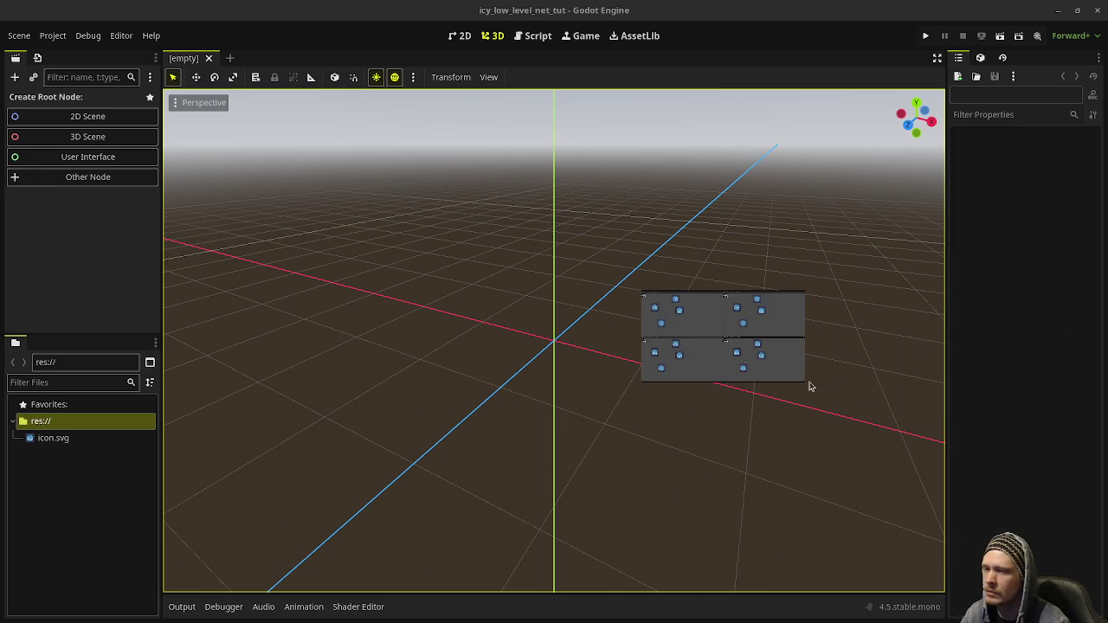
Enlarge the floating reference video, pause it, and check the window overview.
mouse_move(801, 386)
left_mouse_down()
mouse_move(944, 439)
mouse_move(932, 528)
left_mouse_up()
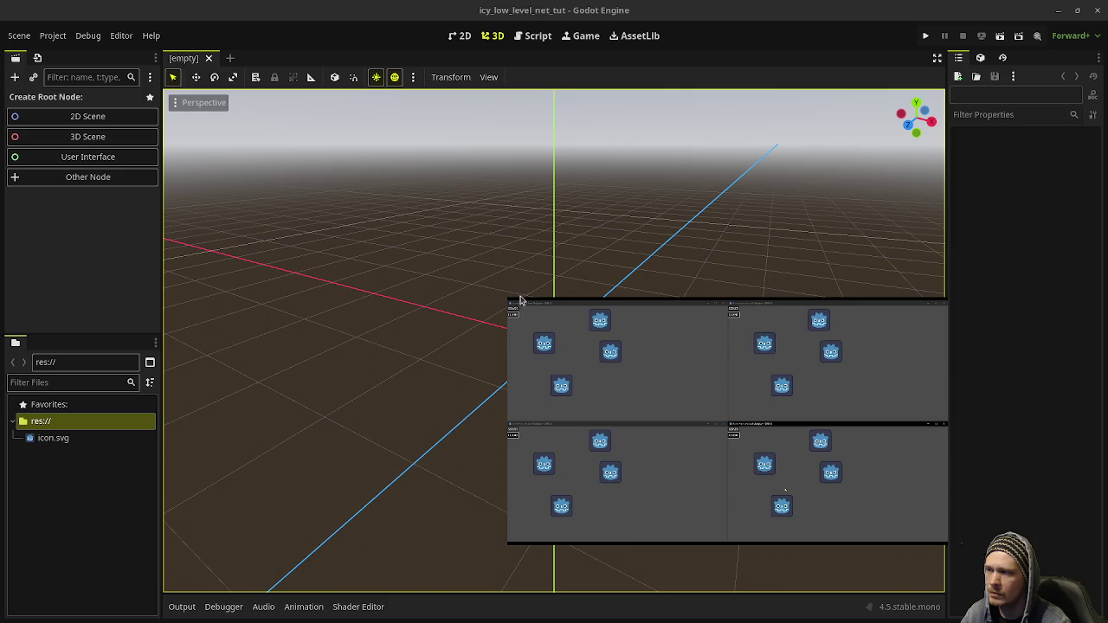
mouse_move(511, 299)
left_mouse_down()
mouse_move(362, 218)
mouse_move(305, 139)
left_mouse_up()
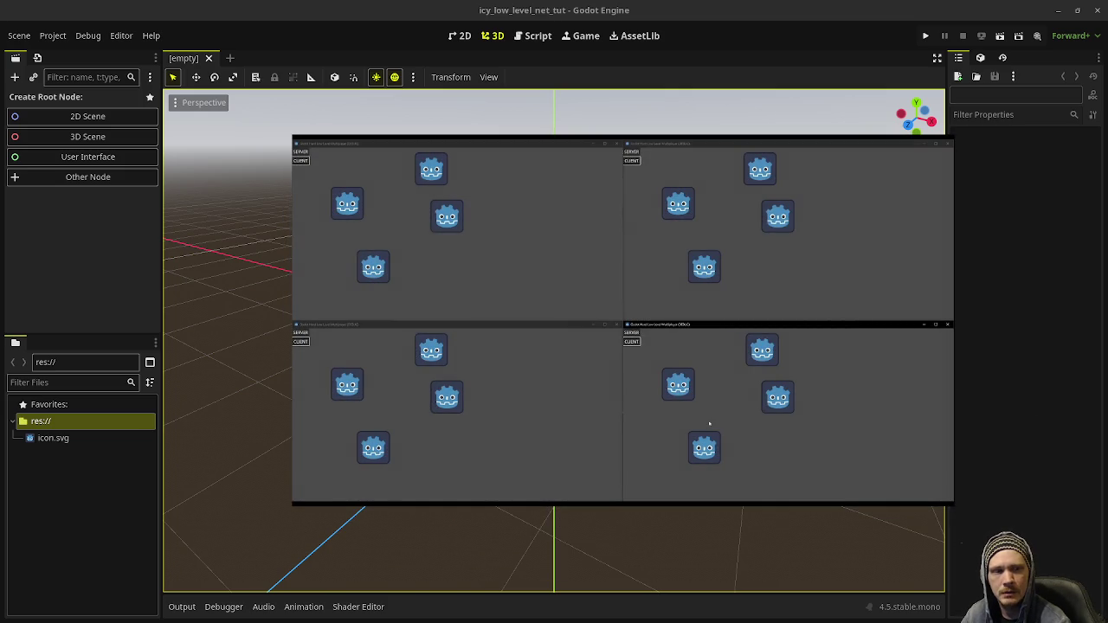
mouse_move(552, 265)
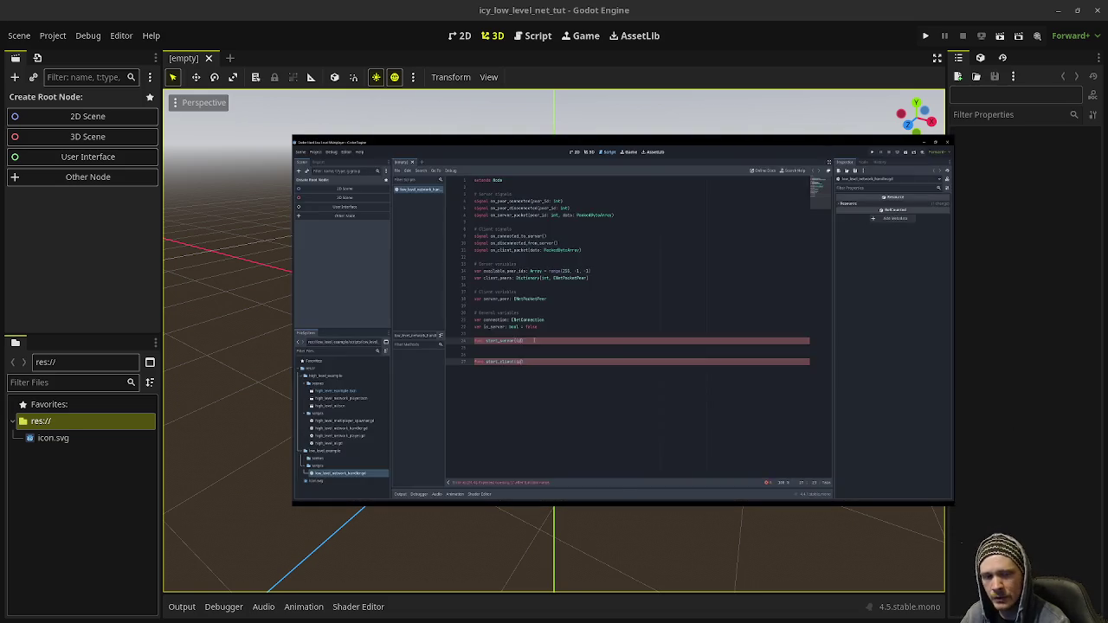
mouse_move(549, 464)
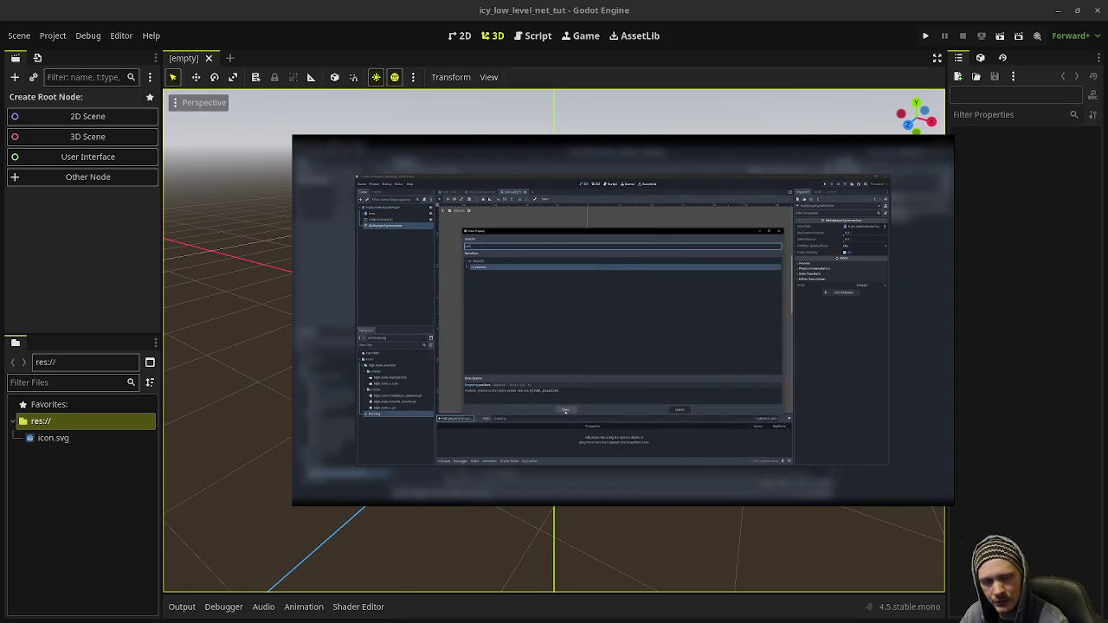
mouse_move(800, 365)
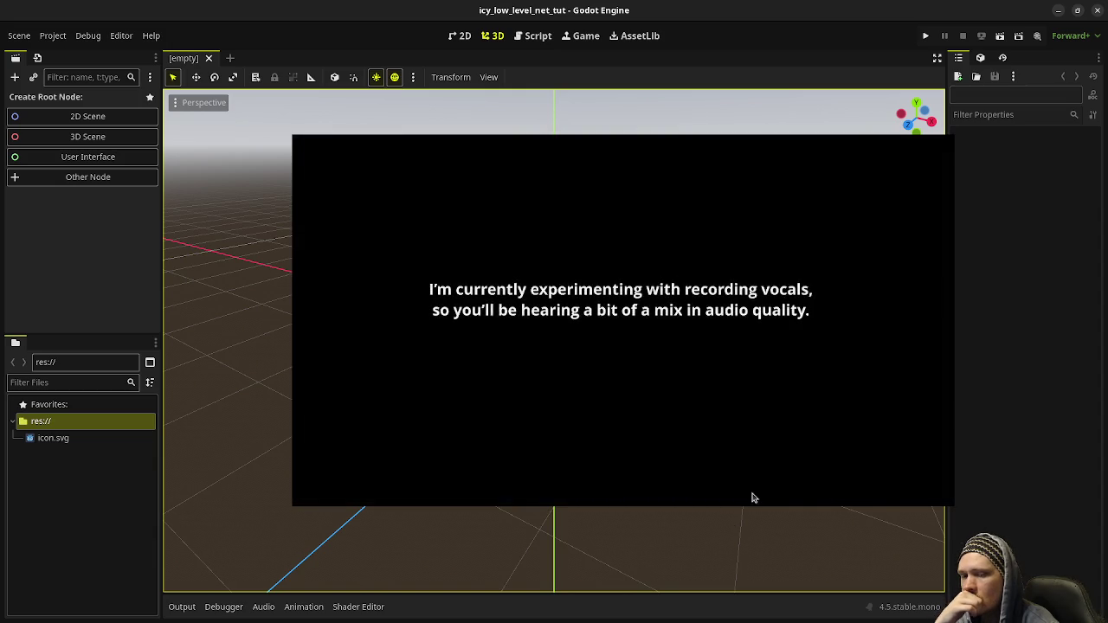
mouse_move(903, 332)
left_click(622, 490)
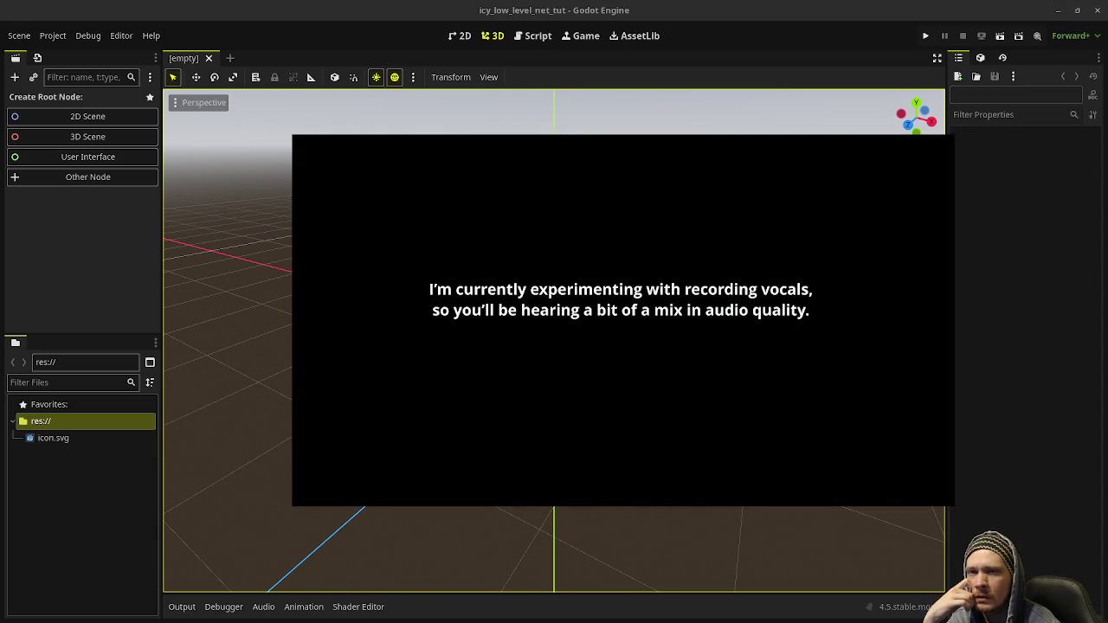
key("super")
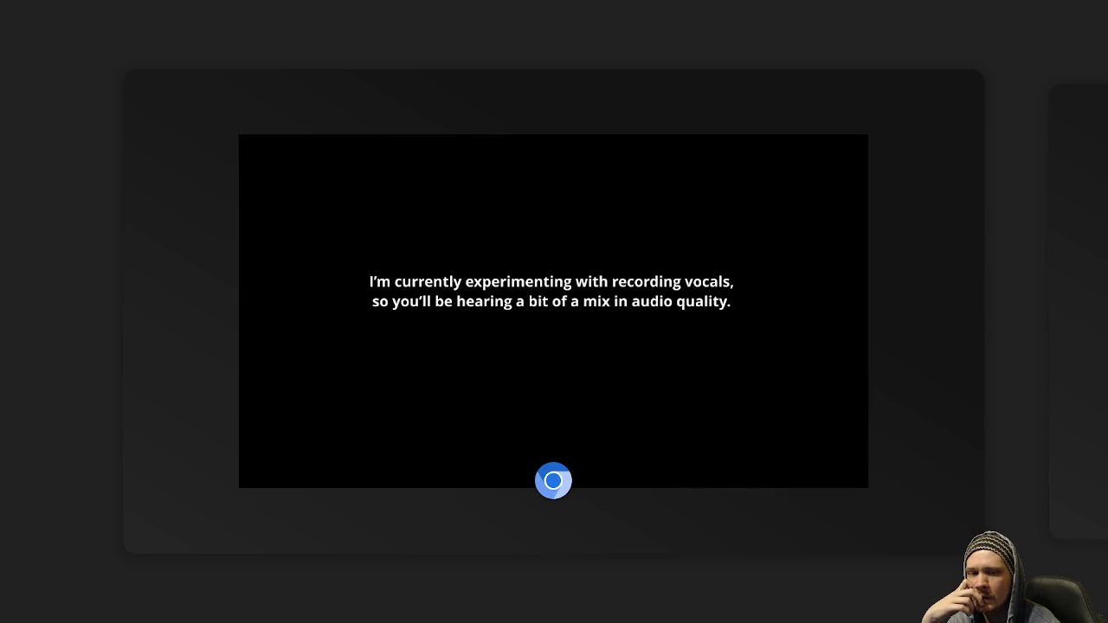
key("super")
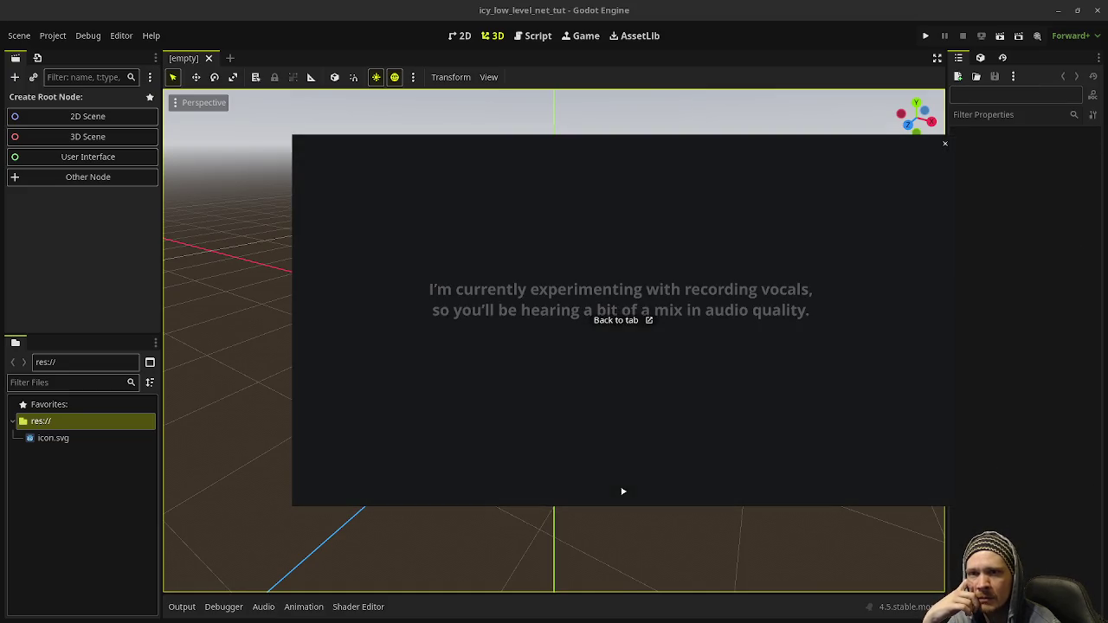
key("super")
key("super")
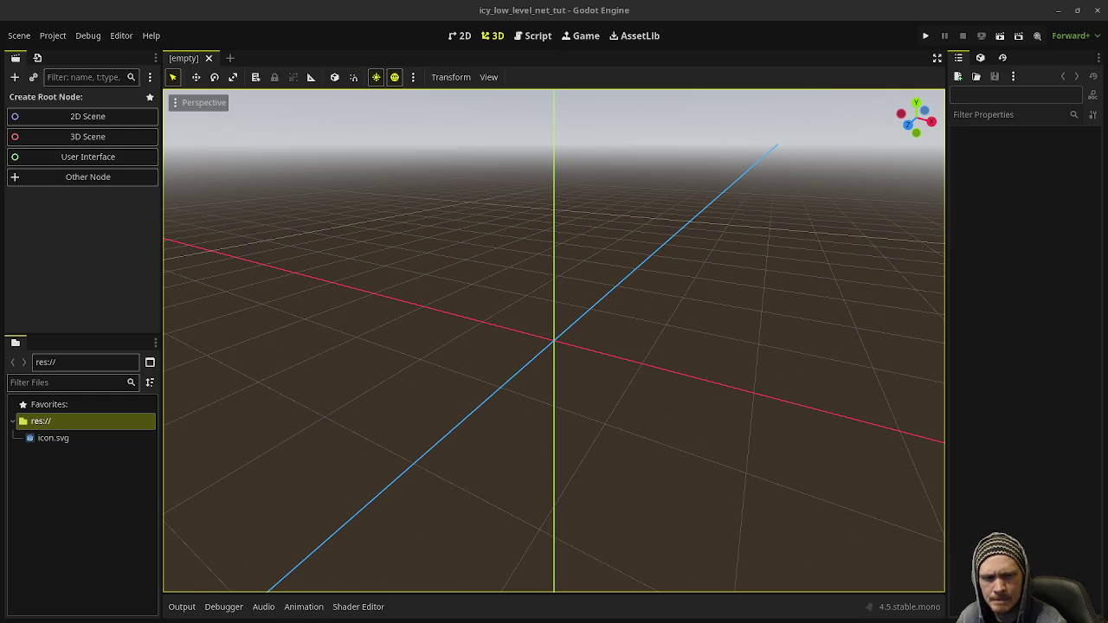
Move the reference video over the viewport, enlarge it, and pause and resume playback.
left_click_drag(885, 379, 400, 200)
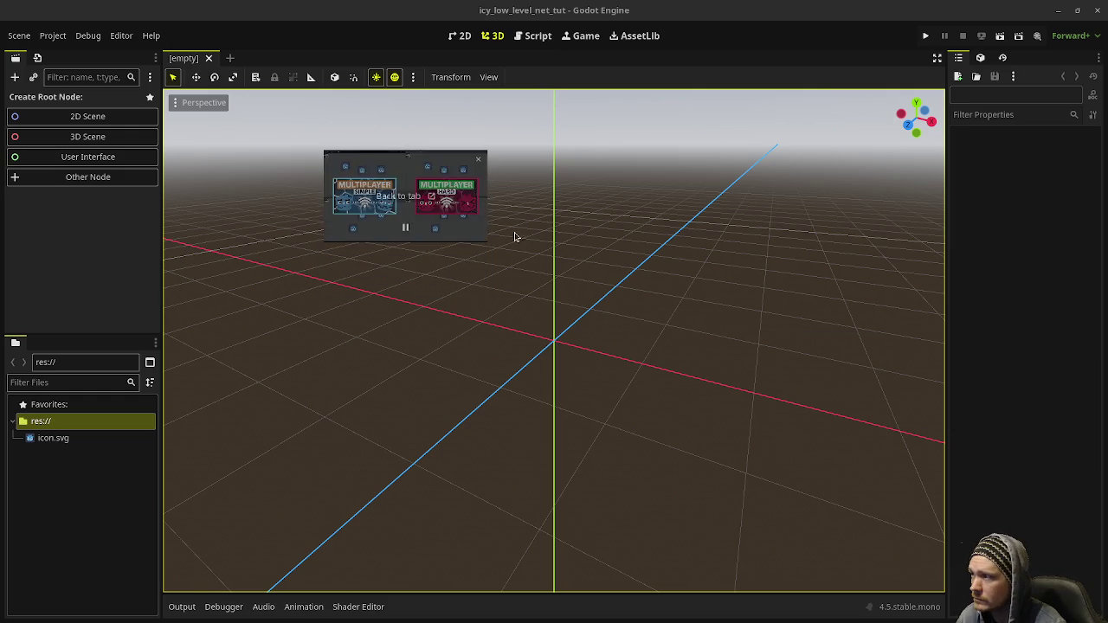
mouse_move(483, 237)
left_mouse_down()
mouse_move(643, 389)
mouse_move(1004, 530)
left_mouse_up()
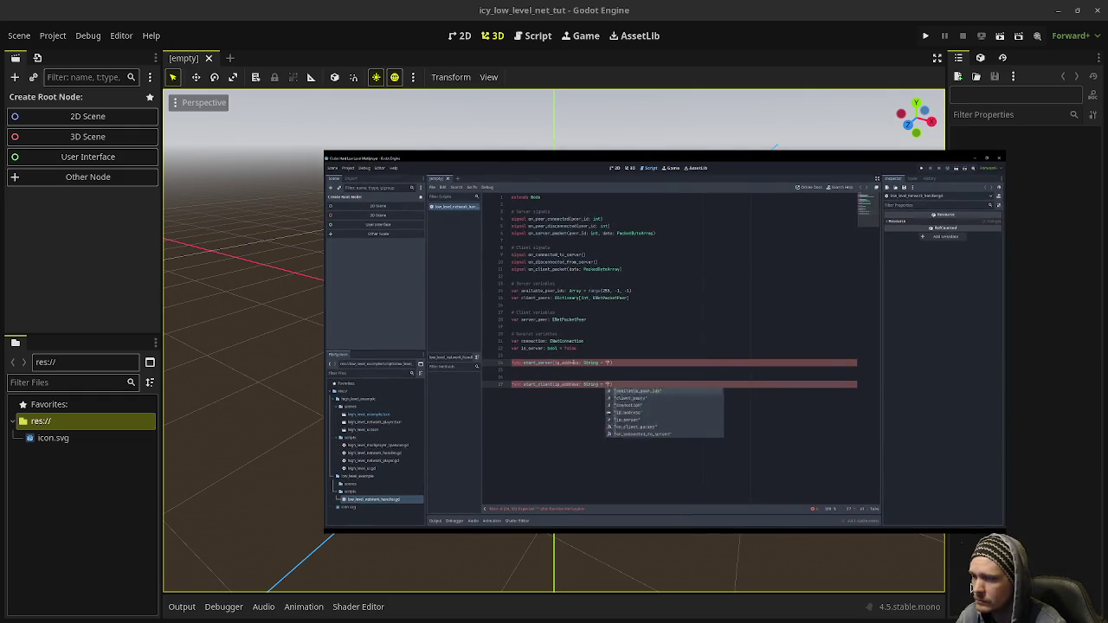
left_click_drag(1004, 530, 1066, 567)
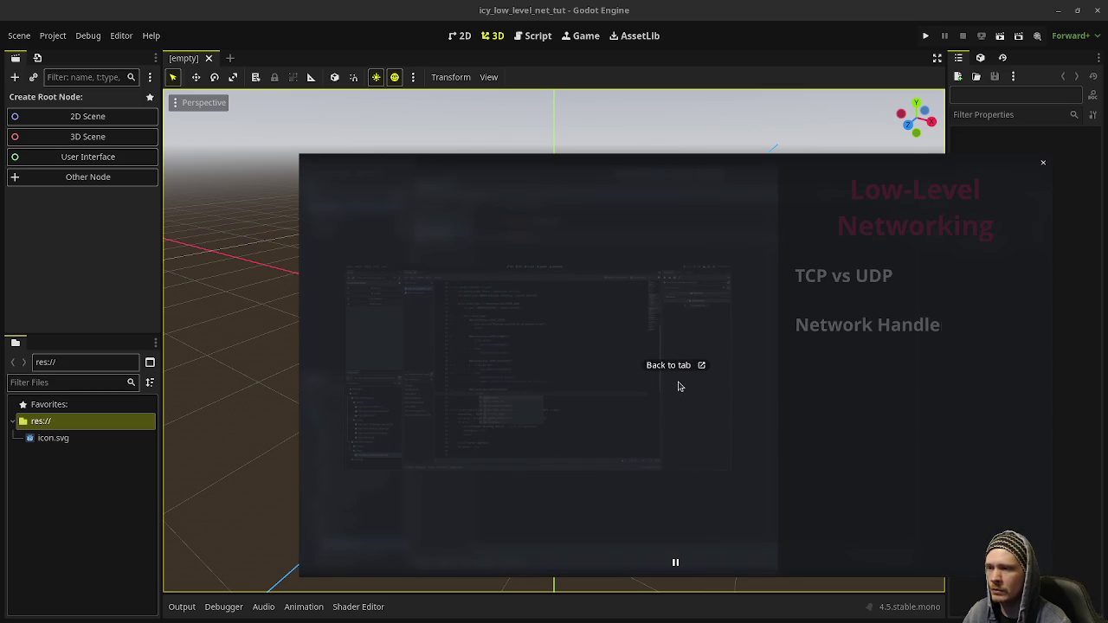
left_click(675, 565)
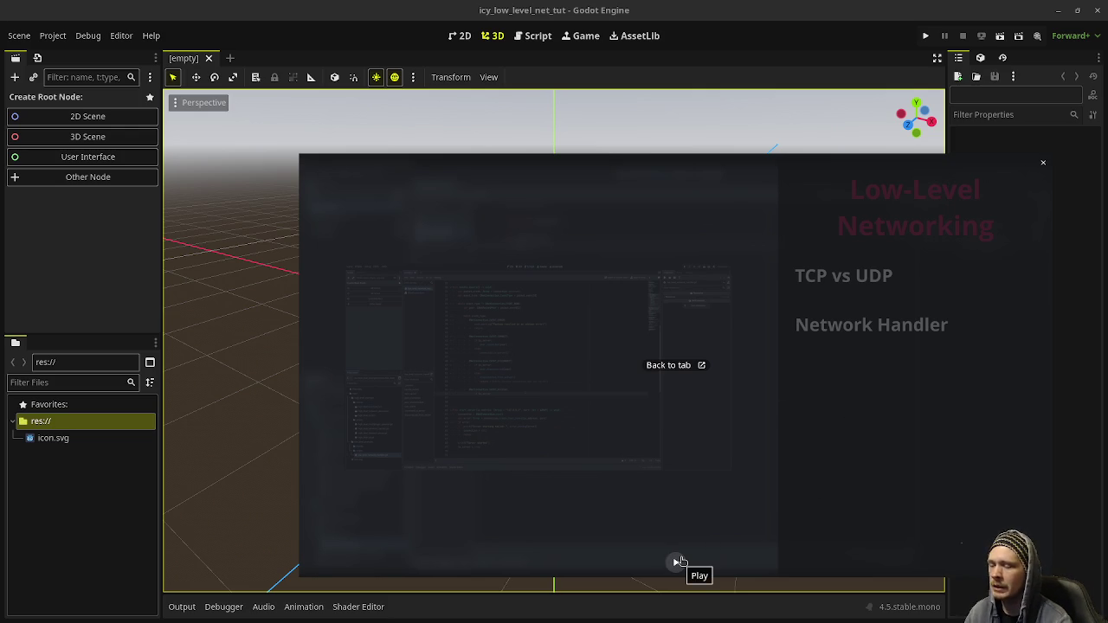
left_click(677, 562)
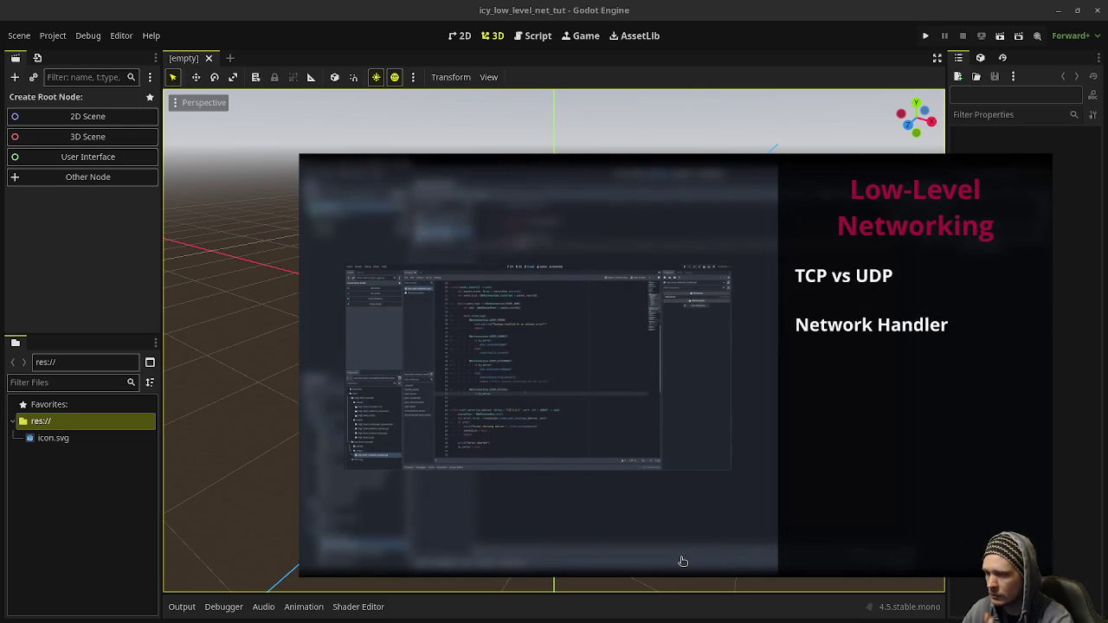
left_click(679, 563)
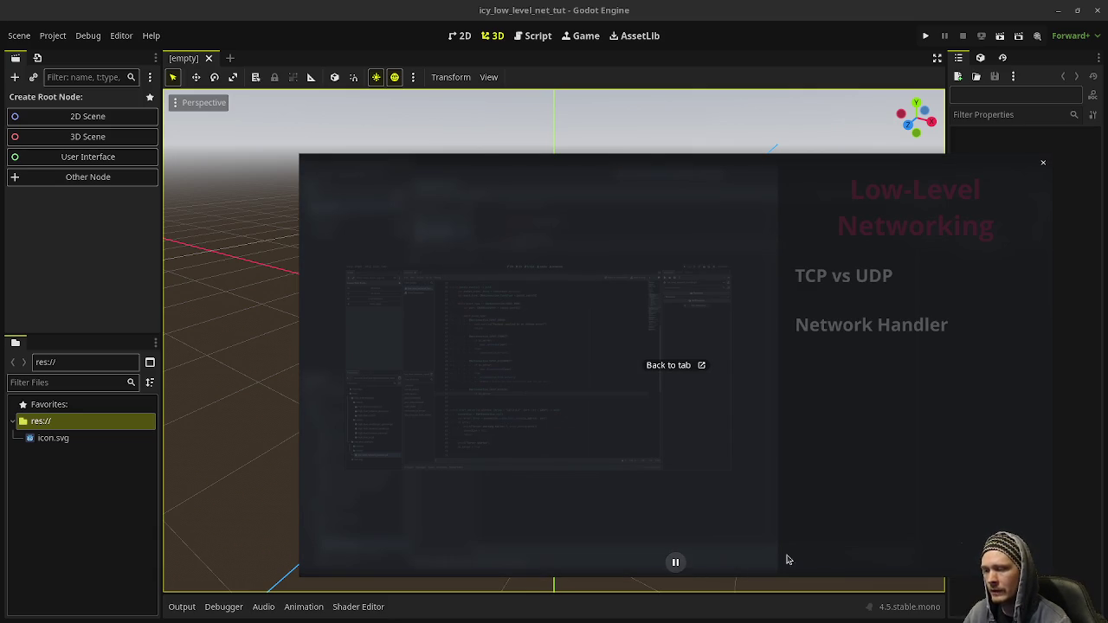
left_click(676, 563)
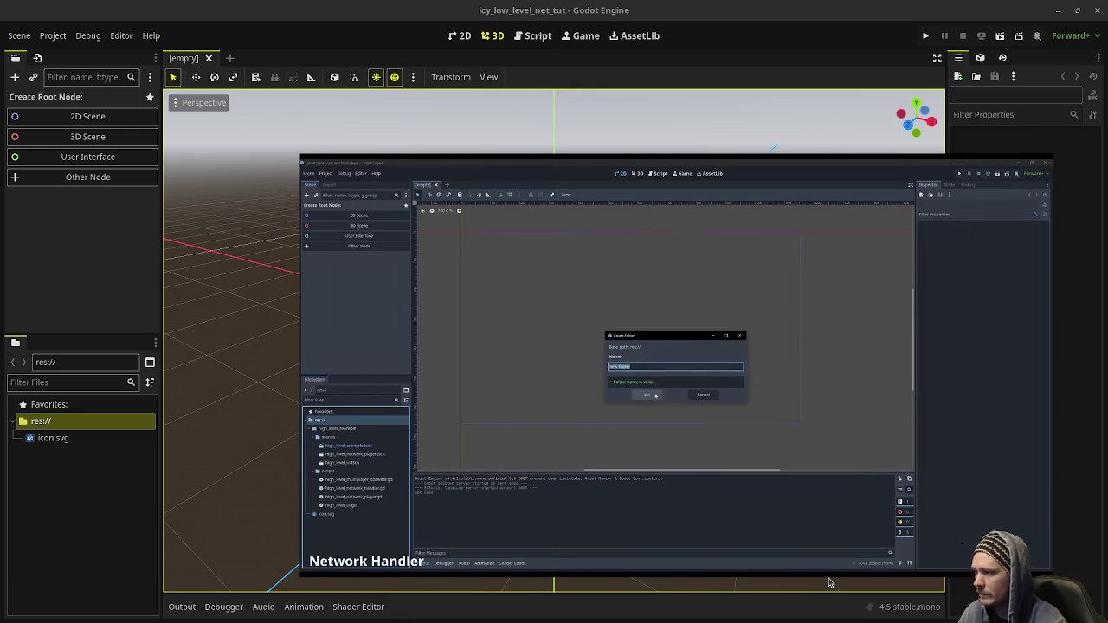
mouse_move(692, 499)
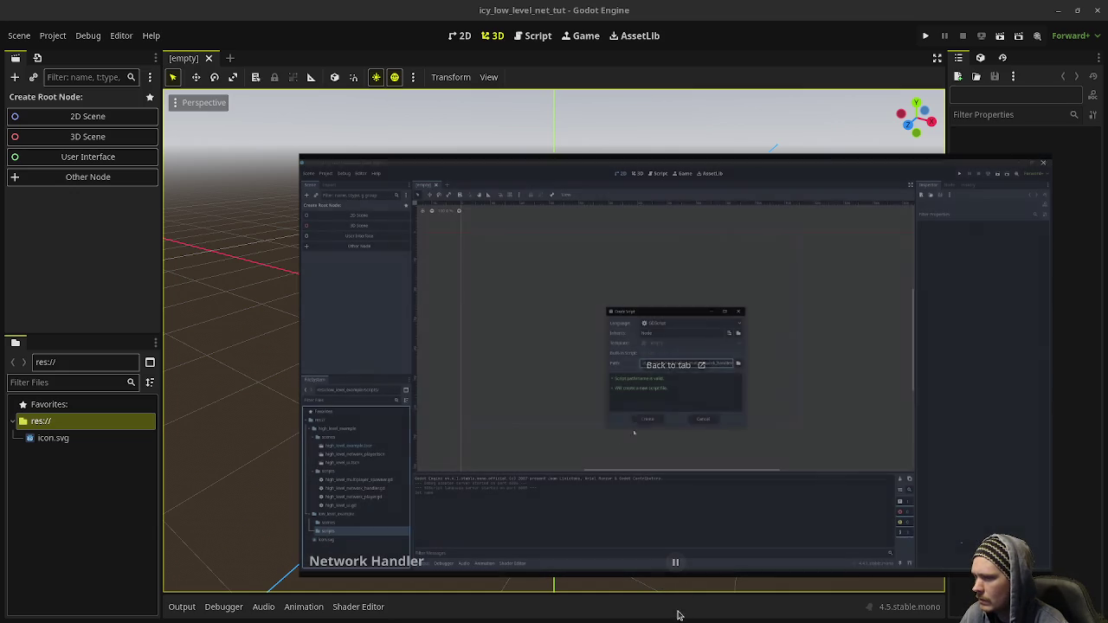
Create a new 'networking' folder in the res:// project root.
left_click(42, 421)
left_click(52, 438)
left_click(48, 420)
right_click(48, 421)
mouse_move(183, 424)
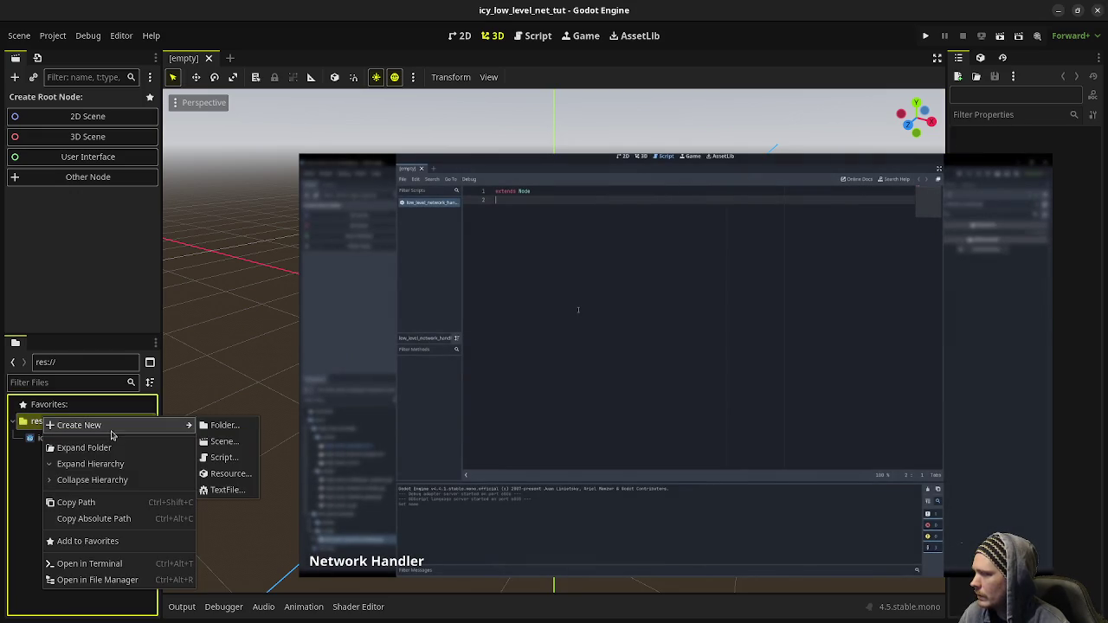
left_click(220, 426)
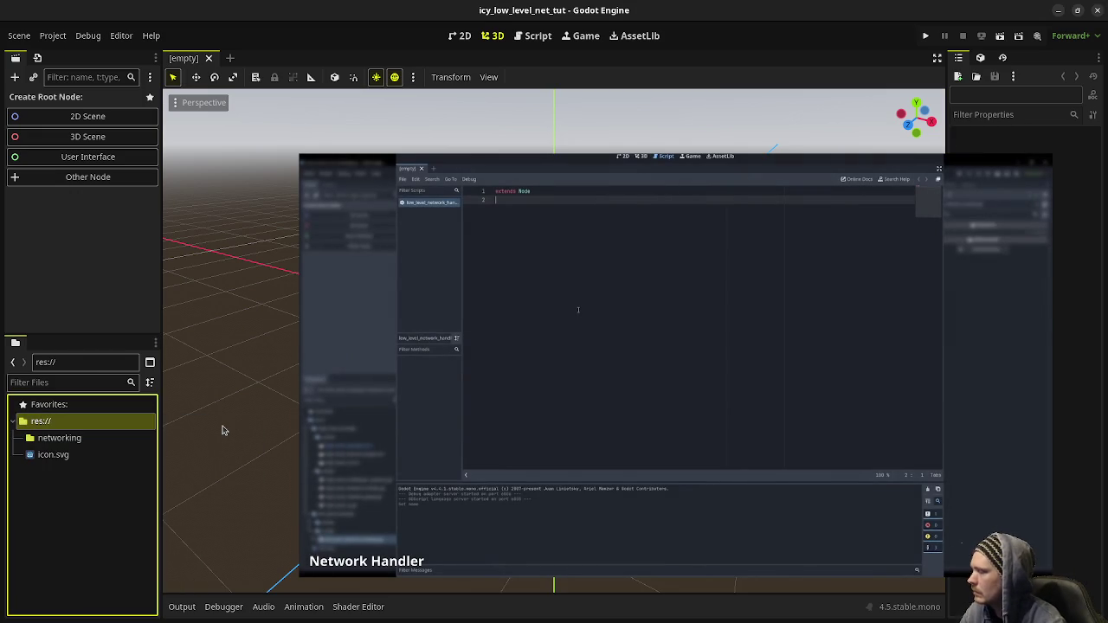
Create network_handler.gd inside the networking folder and open it for editing.
left_click(73, 438)
right_click(75, 438)
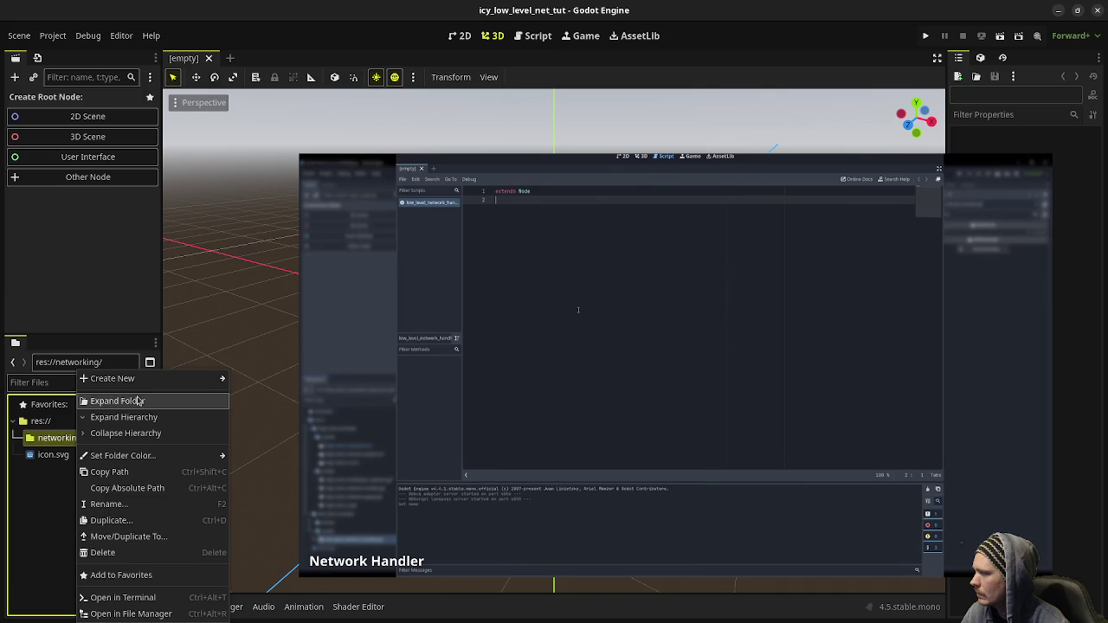
mouse_move(190, 379)
left_click(262, 408)
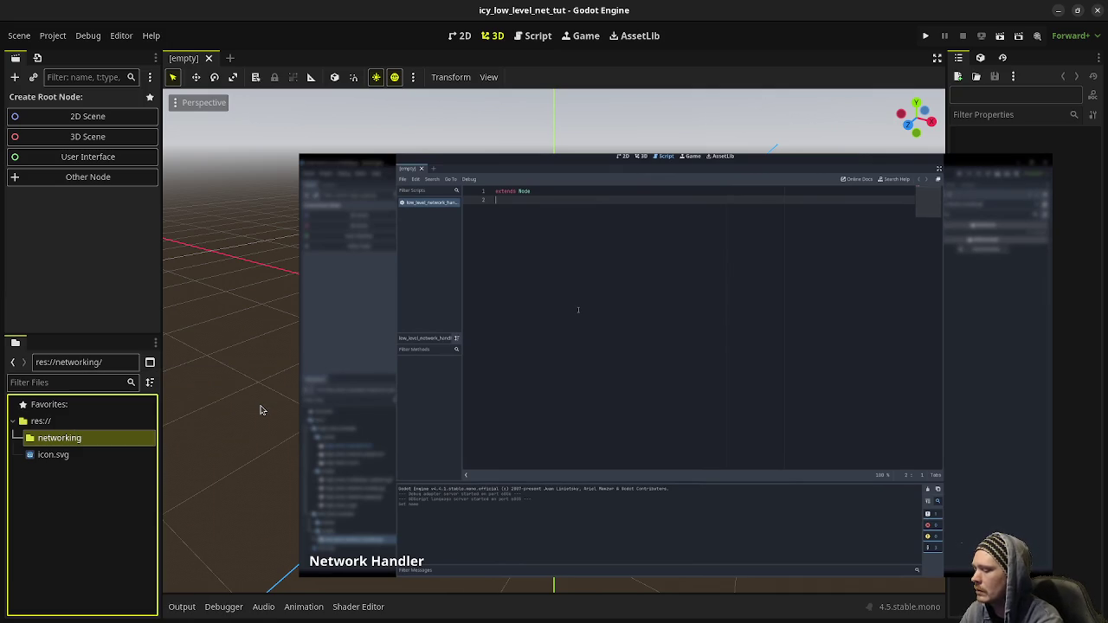
left_click(78, 455)
double_click(78, 455)
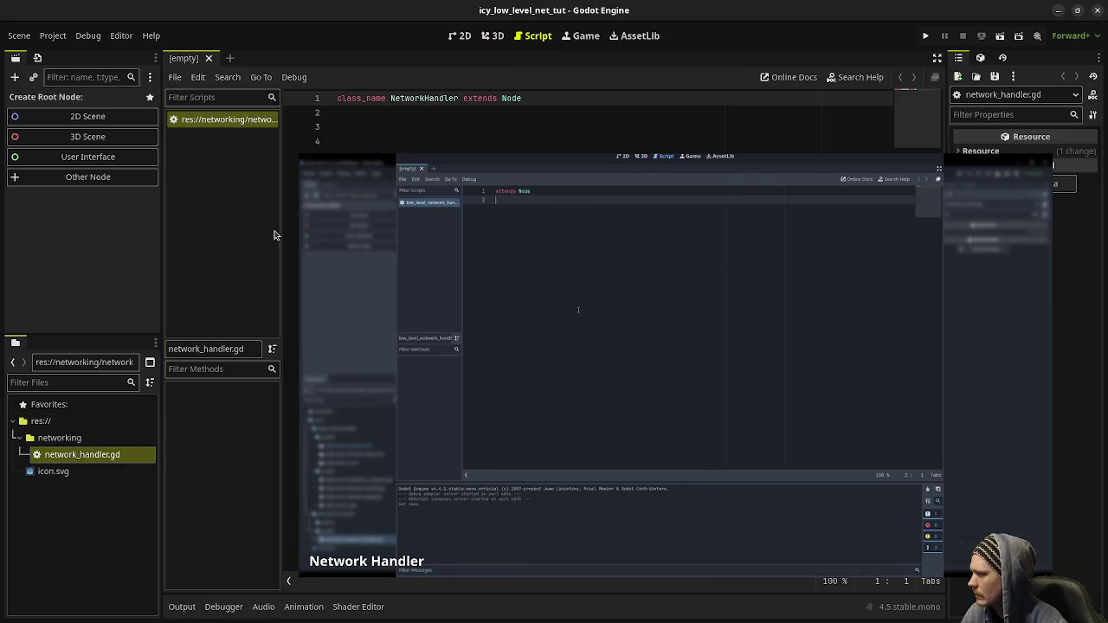
mouse_move(580, 320)
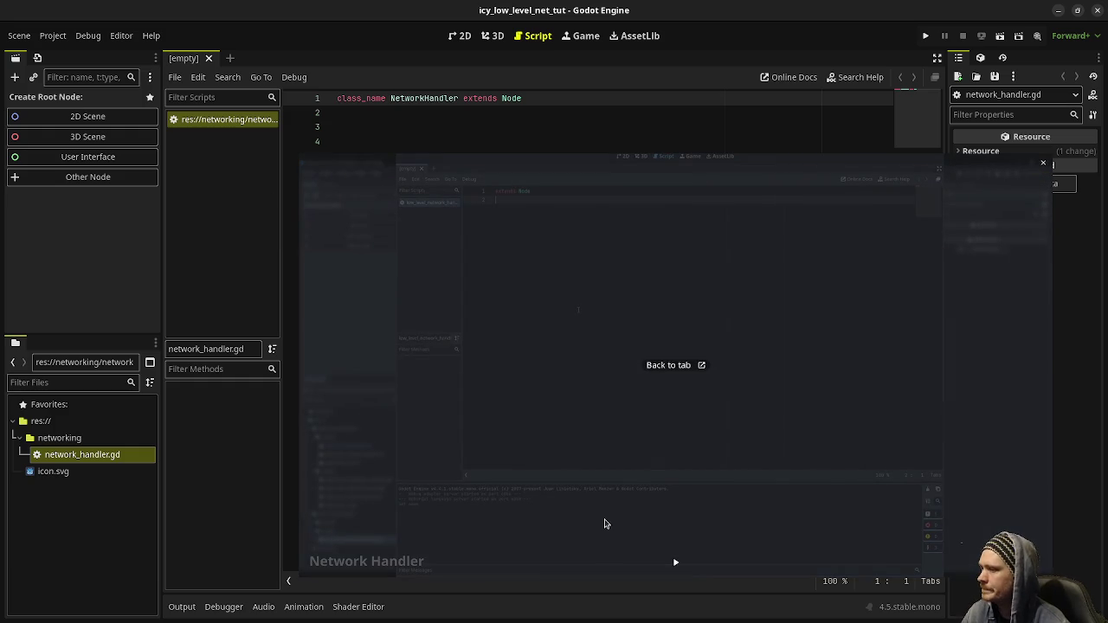
left_click(675, 563)
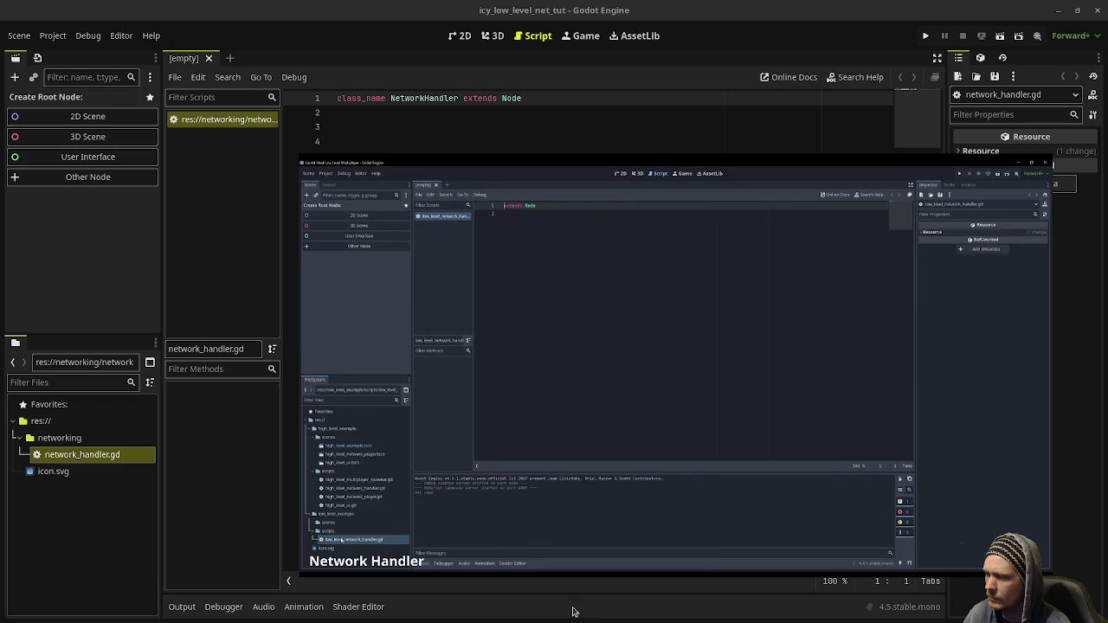
Move the reference video below the script's opening lines and put the caret on line 4.
mouse_move(635, 572)
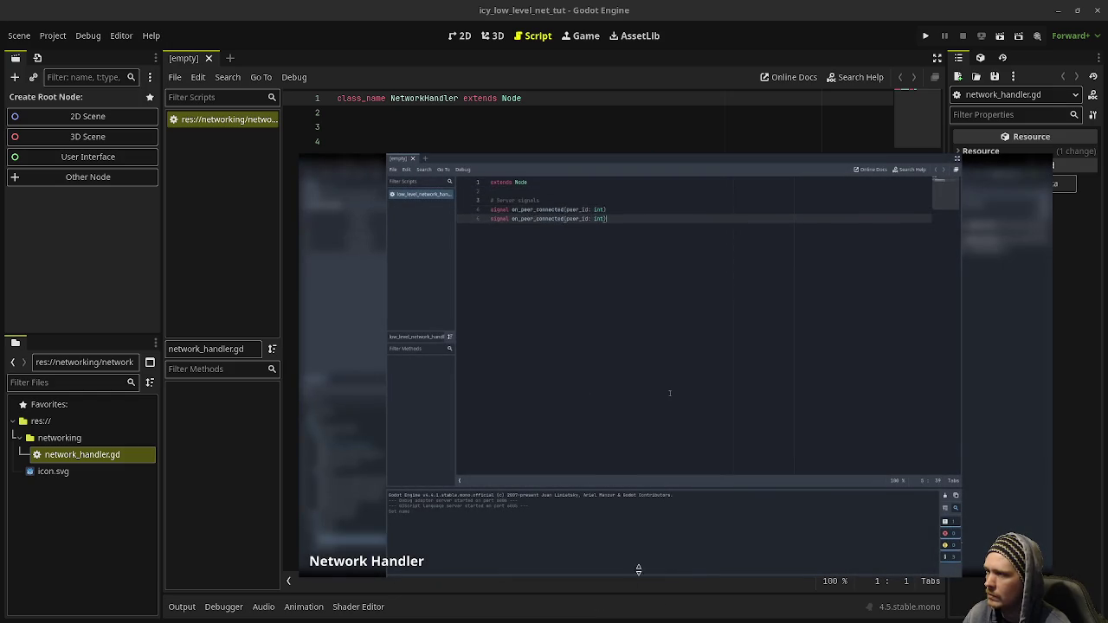
mouse_move(601, 403)
left_mouse_down()
mouse_move(540, 427)
mouse_move(468, 428)
left_mouse_up()
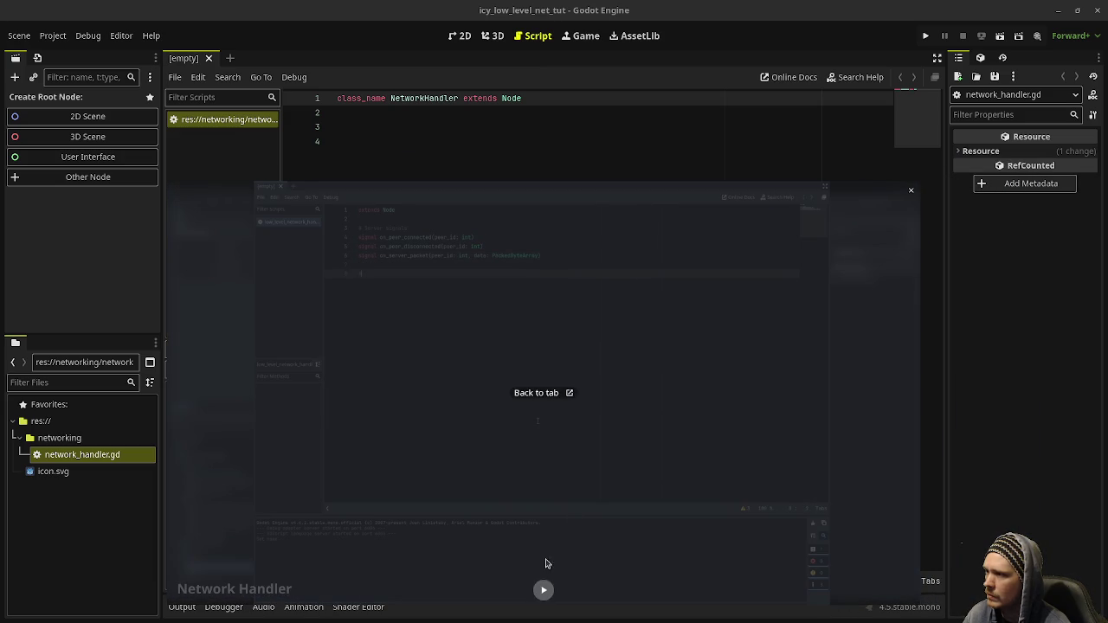
left_click(691, 141)
Declare signals on_peer_connected(peer_id: int), on_peer_disconnected(peer_id: int) and on_server_packed(peer_id: int, data: PackedByteArray).
type("signal on_peer_connected")
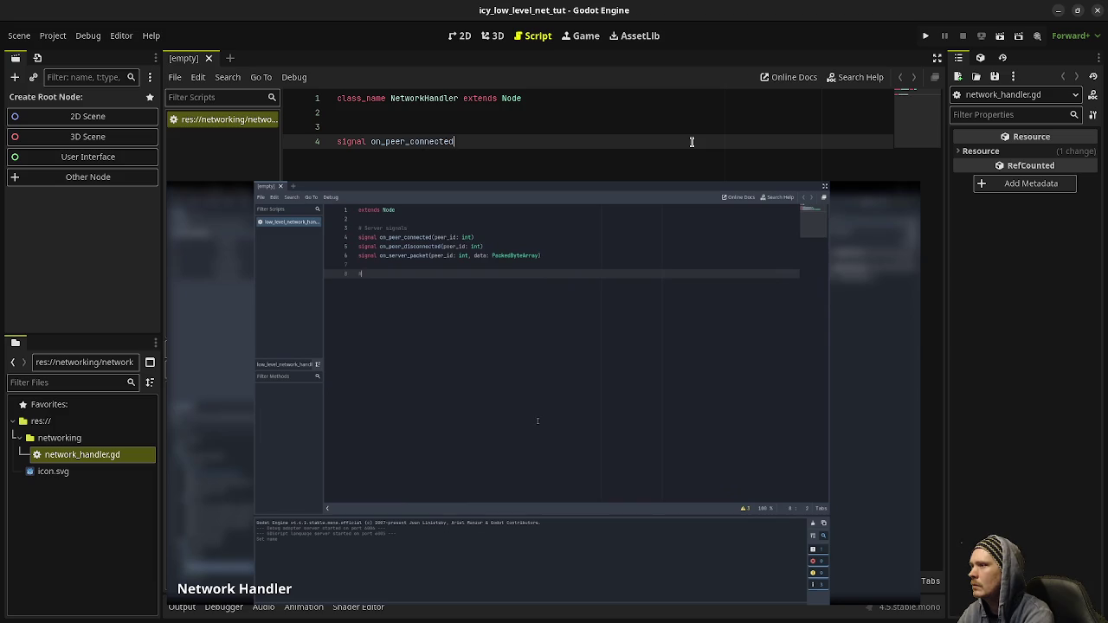
type("int)")
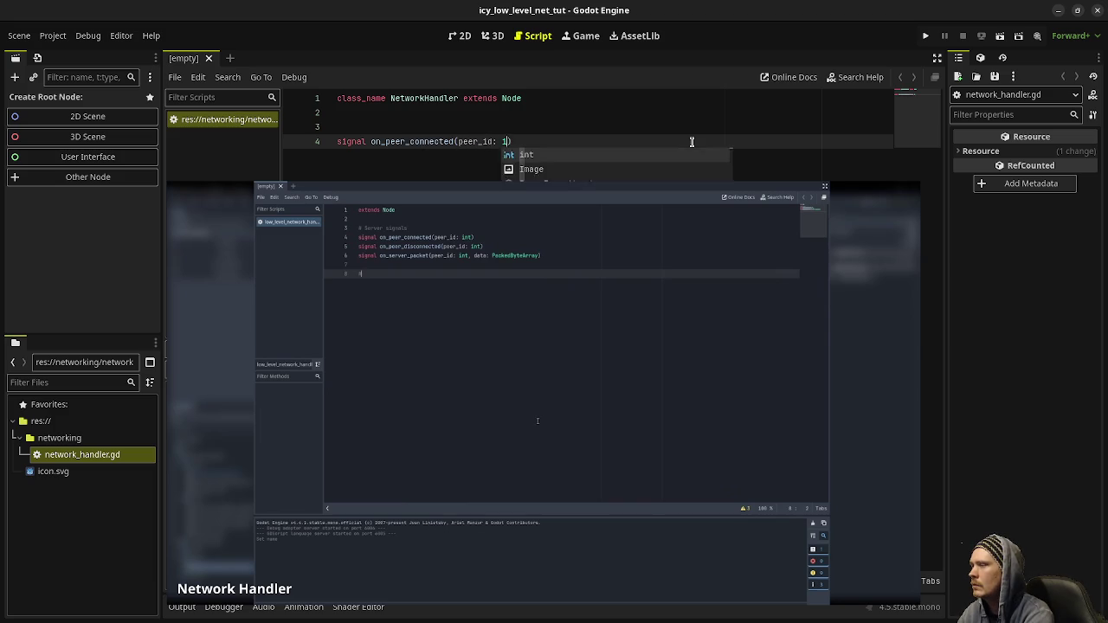
key("Return")
type("signal on_peer_disconnected(peer_id: int)")
key("Return")
type("signal on_server_packed(peer_id: int, data: Packeed")
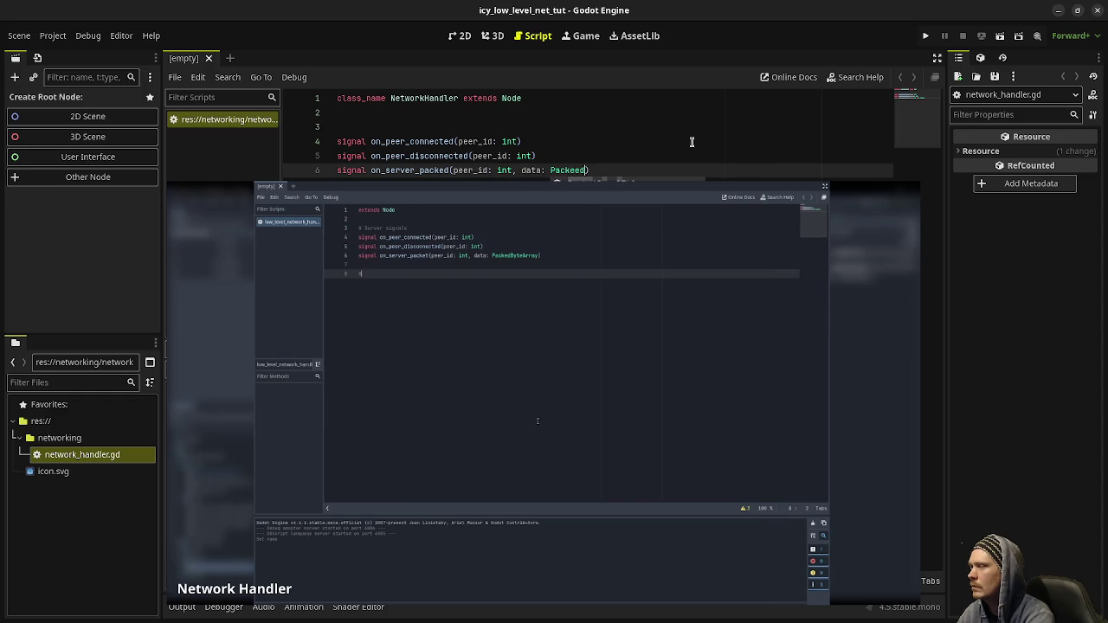
key("BackSpace")
key("BackSpace")
type("dByteArray")
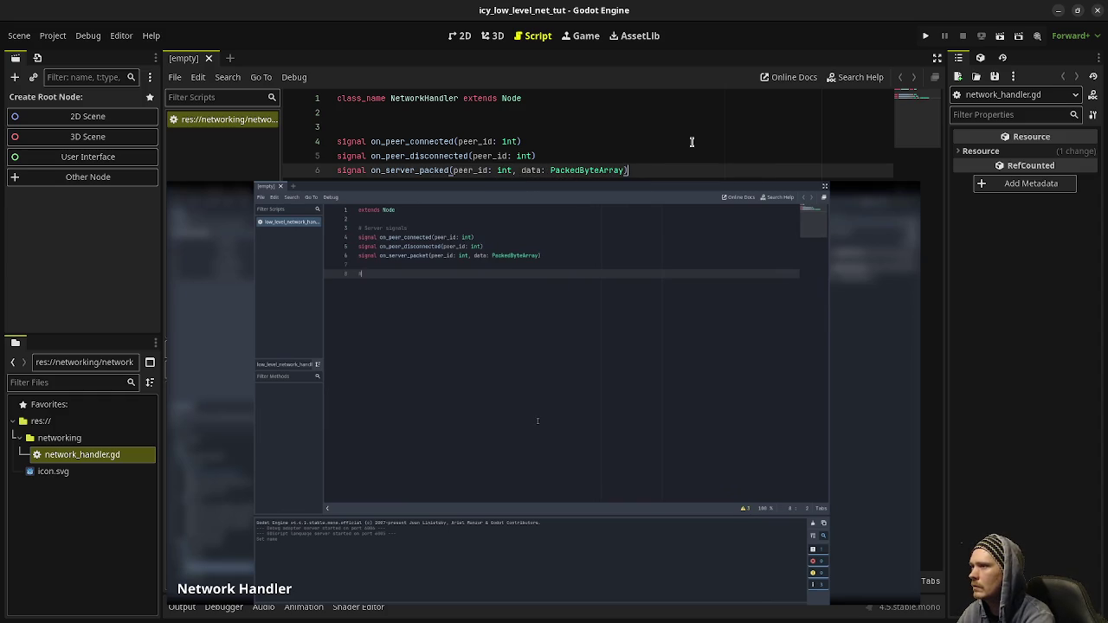
Shift the three signal lines down and add a '# server signals' comment above them.
key("Up")
key("Up")
key("Home")
key("shift+Down")
key("shift+Down")
key("shift+End")
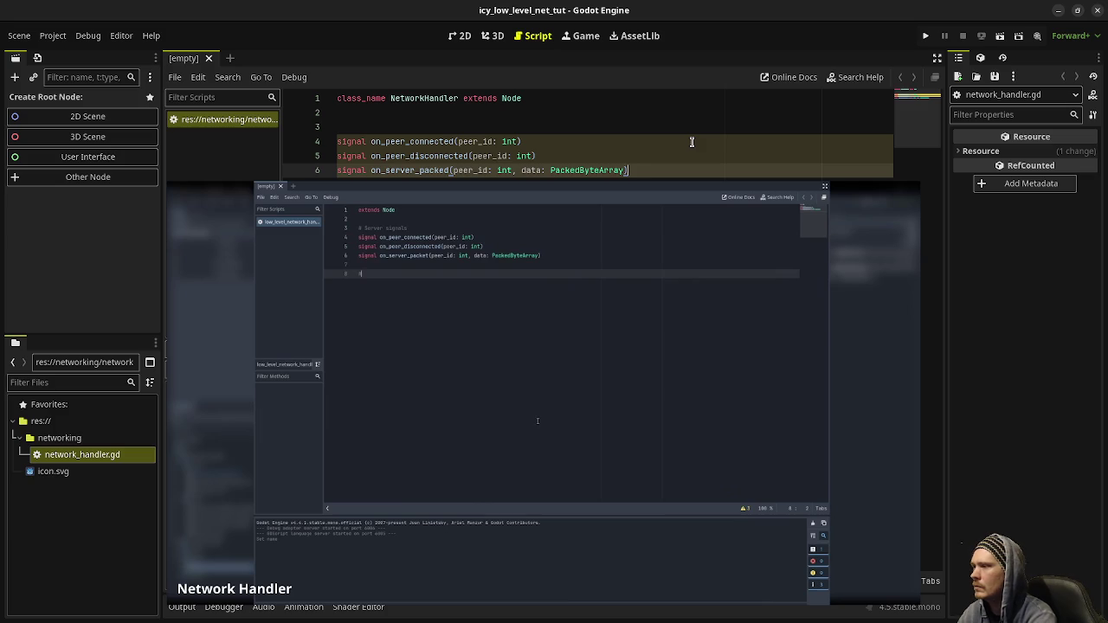
key("alt+Down")
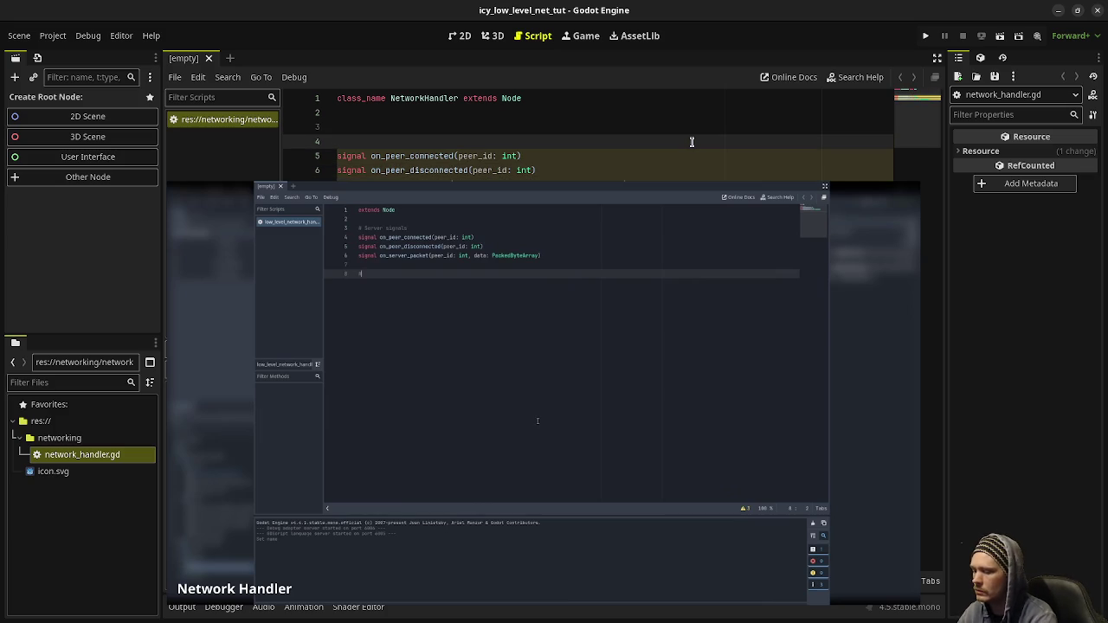
type("# Server")
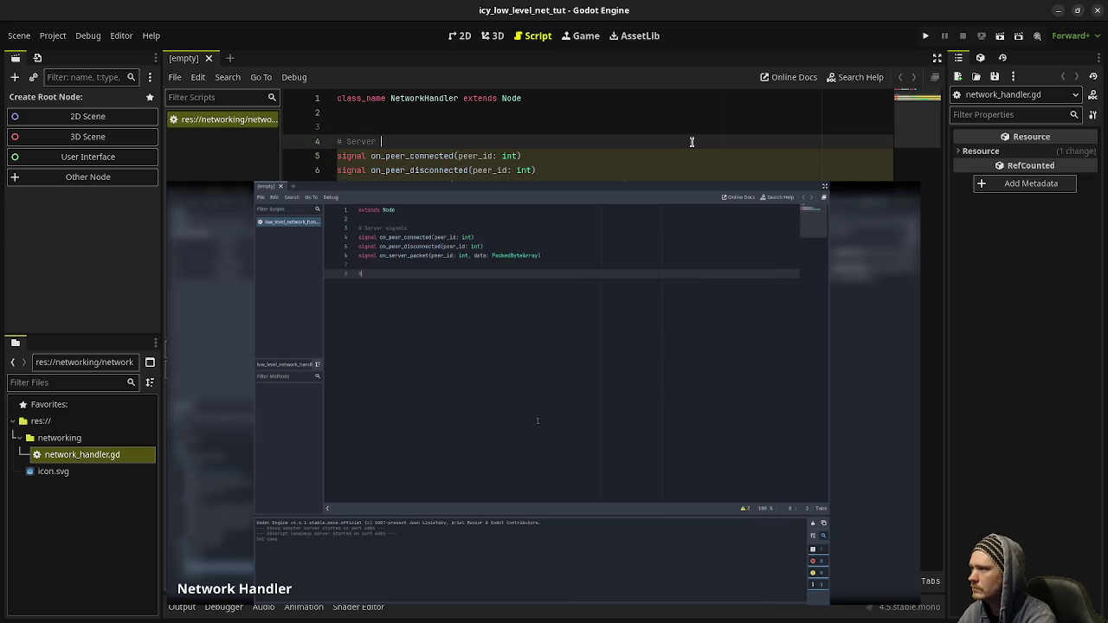
key("BackSpace")
key("BackSpace")
key("BackSpace")
type("server signals")
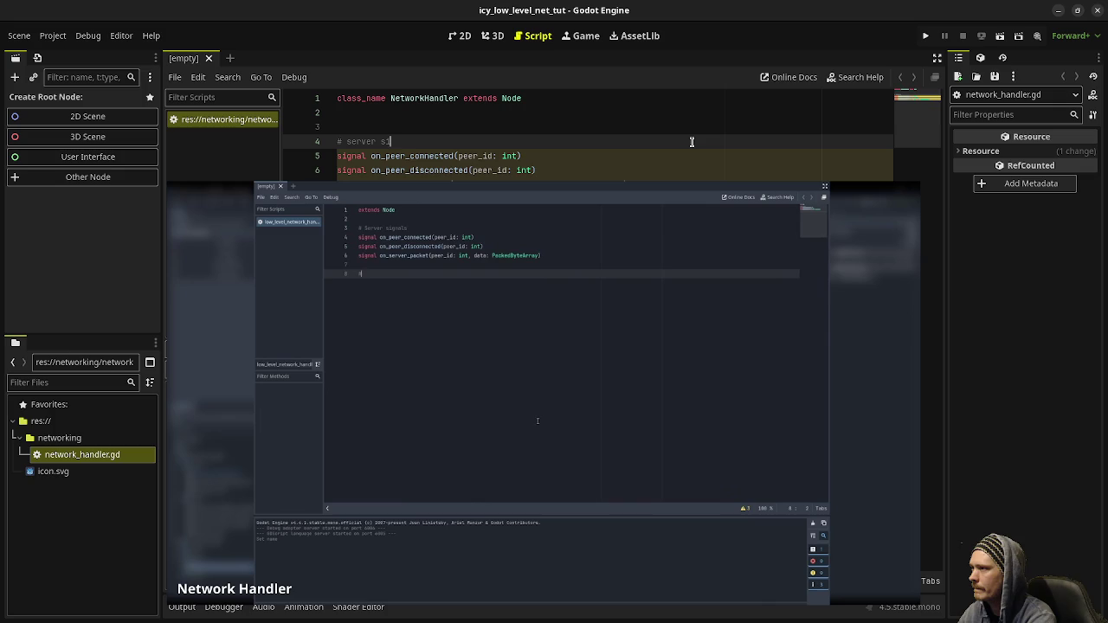
mouse_move(594, 279)
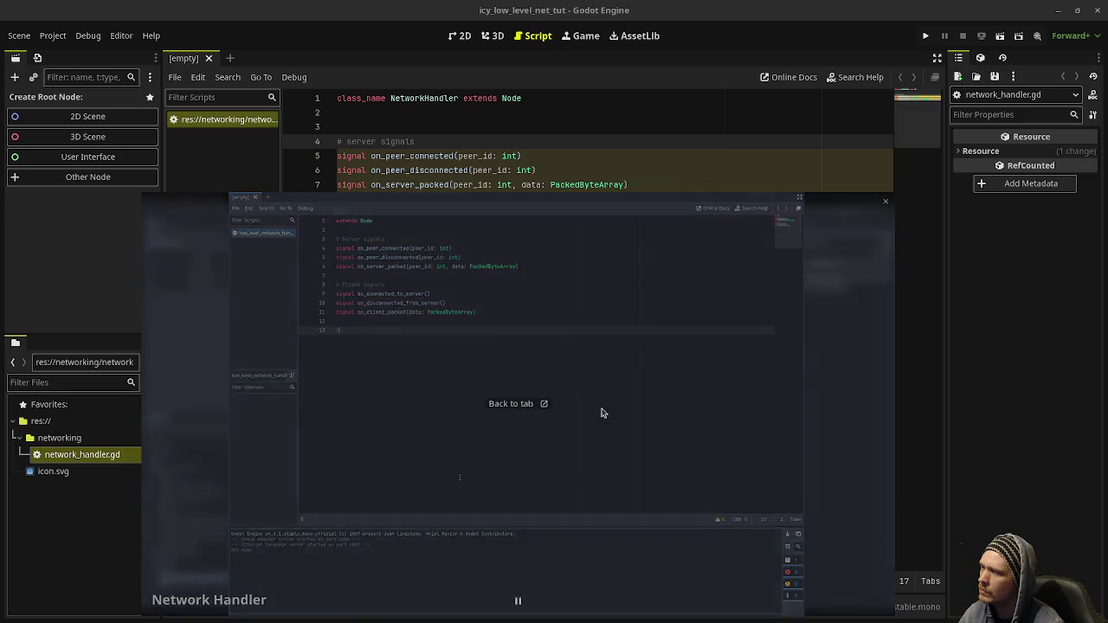
left_click(517, 601)
Move the reference video lower and add a '# client signals' comment below the server signals.
left_click(526, 472)
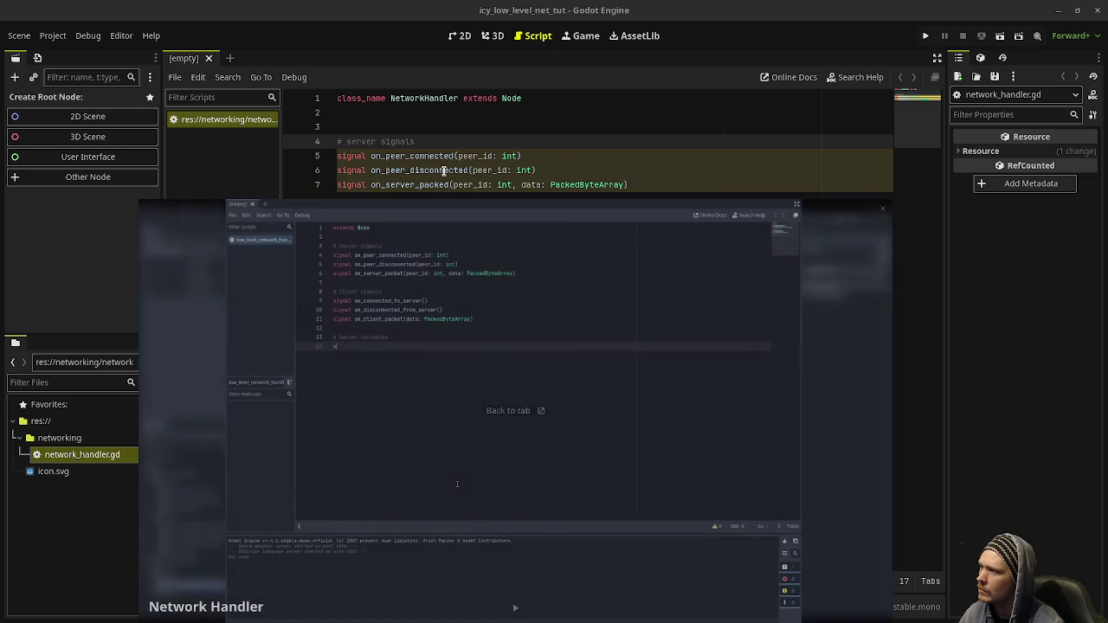
left_click_drag(548, 304, 564, 390)
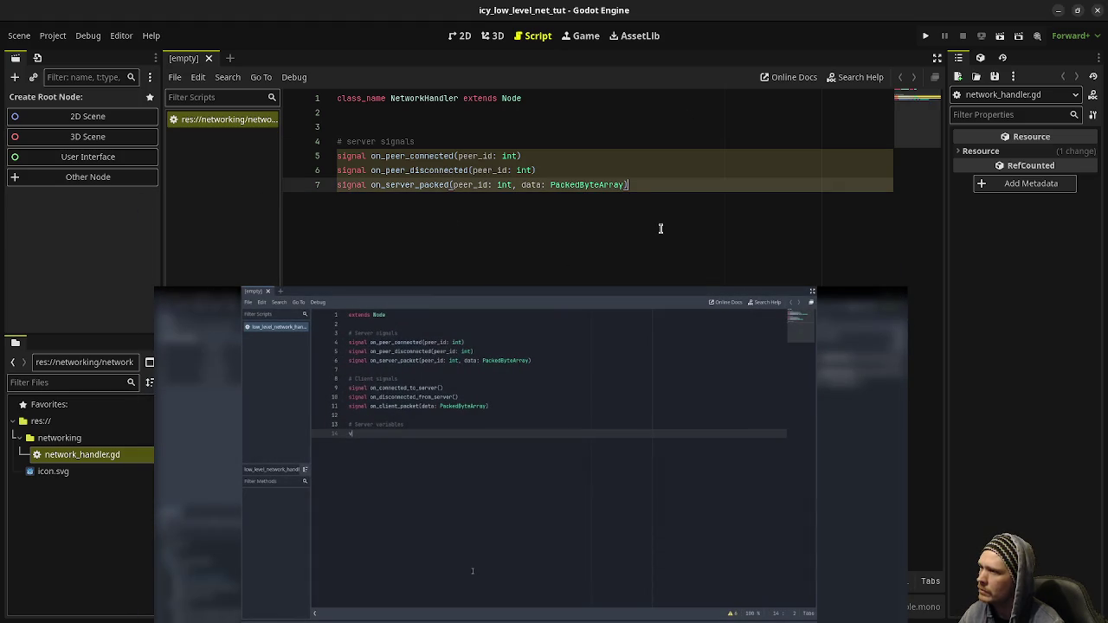
key("Return")
key("Return")
type("ient signals")
key("Return")
Declare on_connected_to_server(), on_disconnected_to_server() and on_client_packet(data: PackedByteArray) signals.
type("signal on_connec")
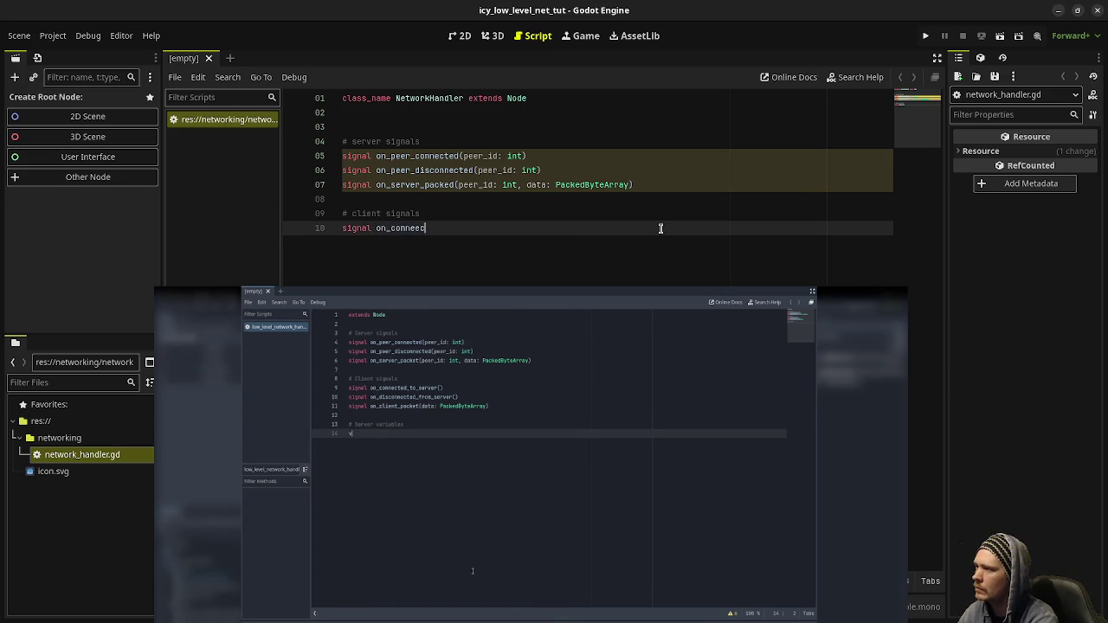
key("BackSpace")
type("ecte")
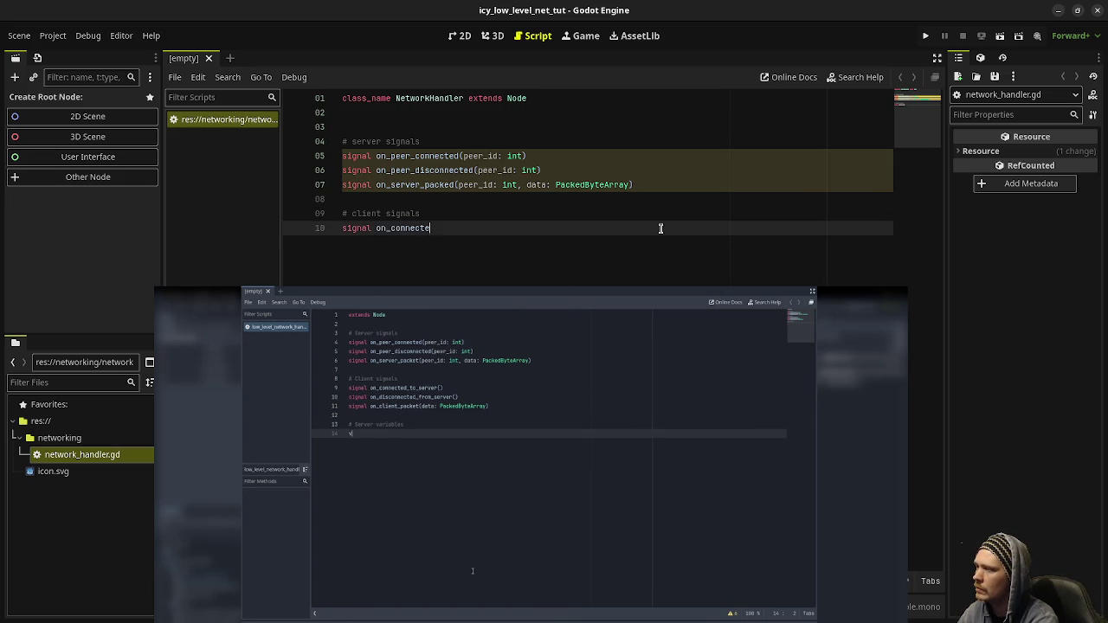
type("d_to_server()")
key("Return")
type("signal on_disconnected_to_server()")
key("Return")
type("signal on_client_packet(data: Packe")
key("Return")
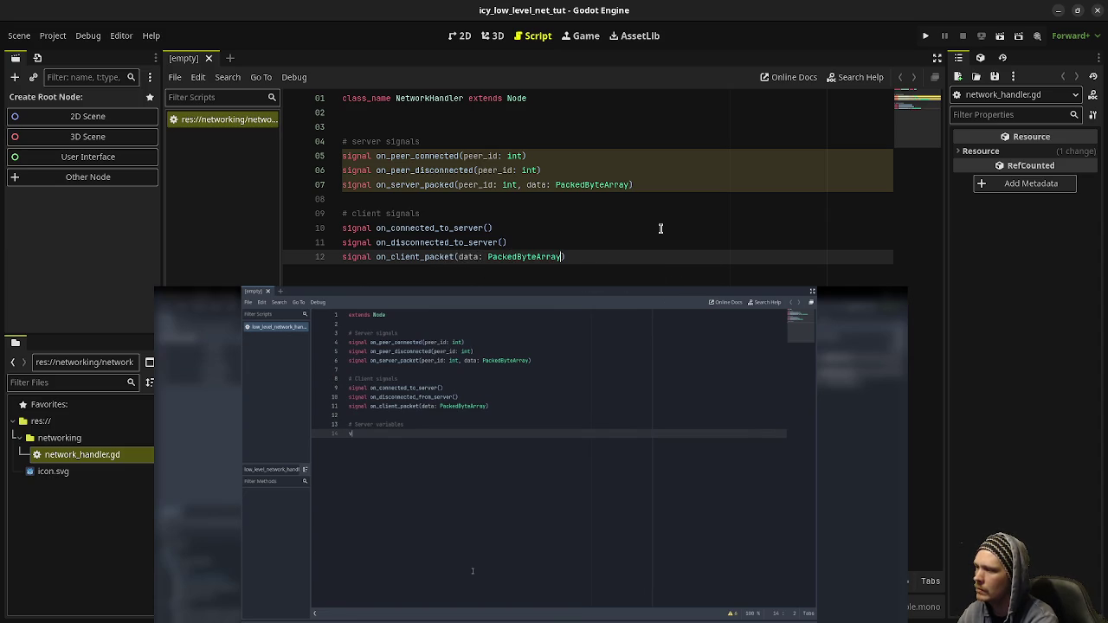
key("End")
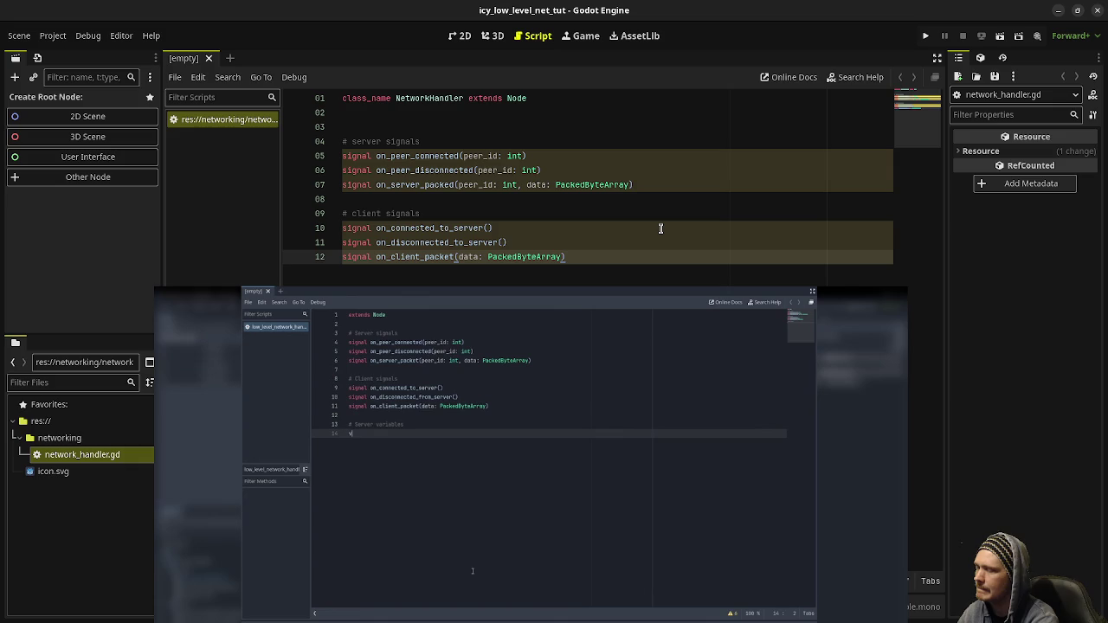
key("Return")
key("Return")
mouse_move(513, 566)
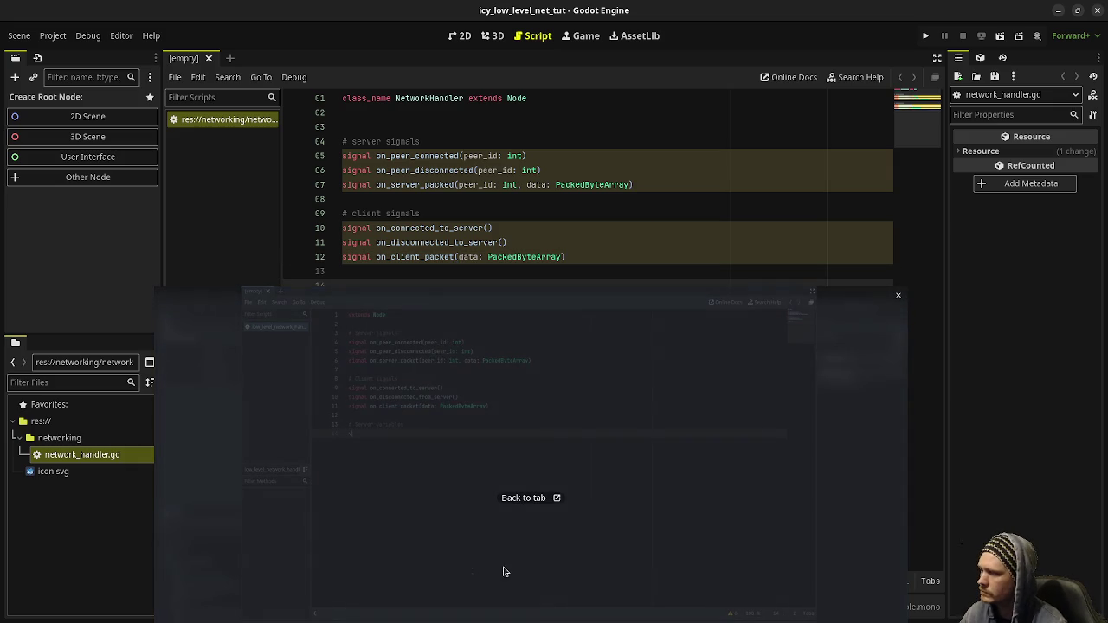
left_click_drag(513, 566, 523, 478)
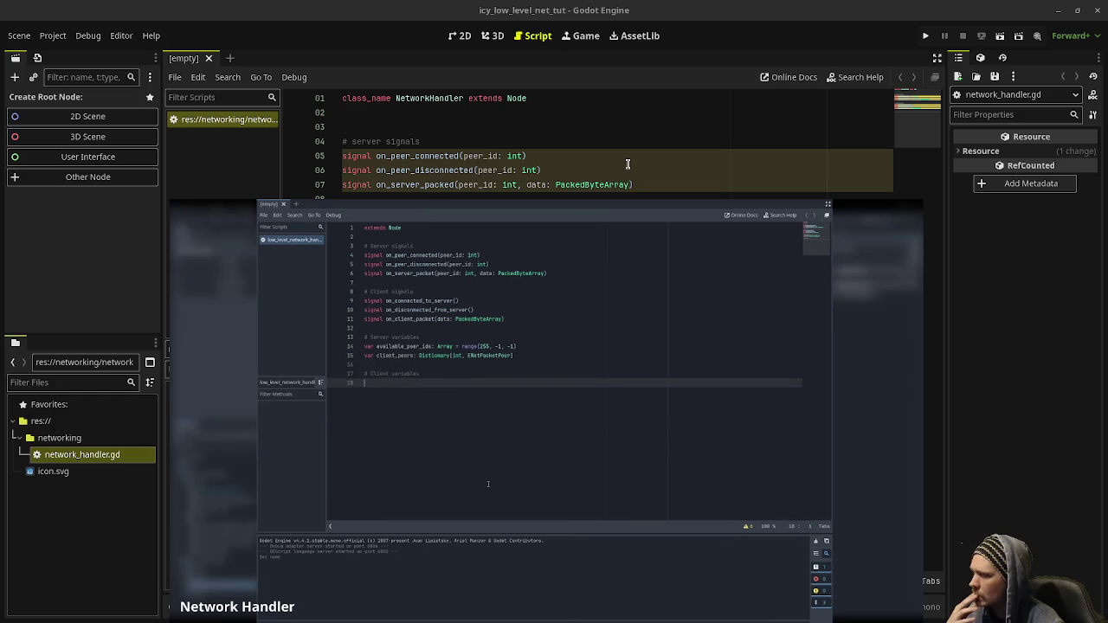
Pause and close the reference video window, returning focus to the script code.
mouse_move(597, 616)
left_click(546, 608)
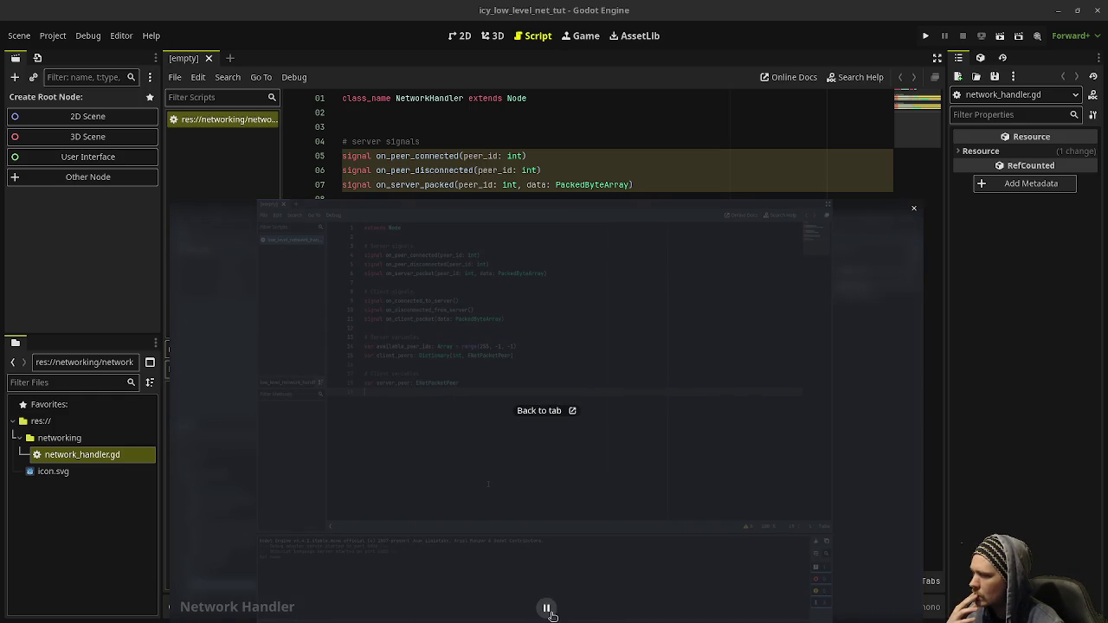
key("ctrl+w")
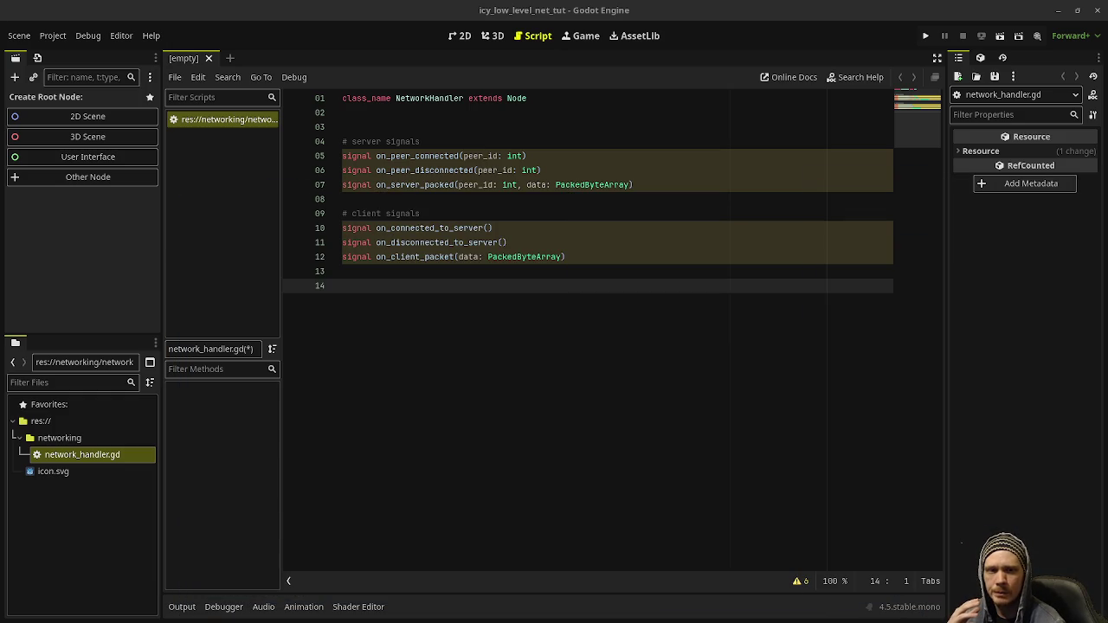
left_click(511, 324)
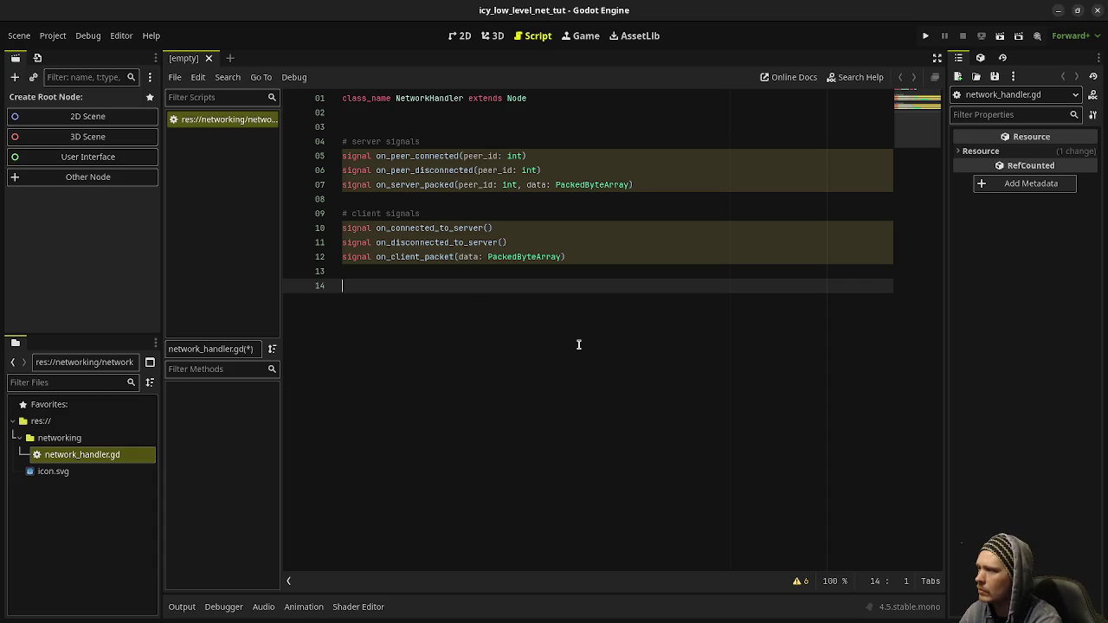
Add '# server vars' with var available_peer_ids: Array = range(255, -1, -1), then open range() docs.
key("Return")
type("server")
key("BackSpace")
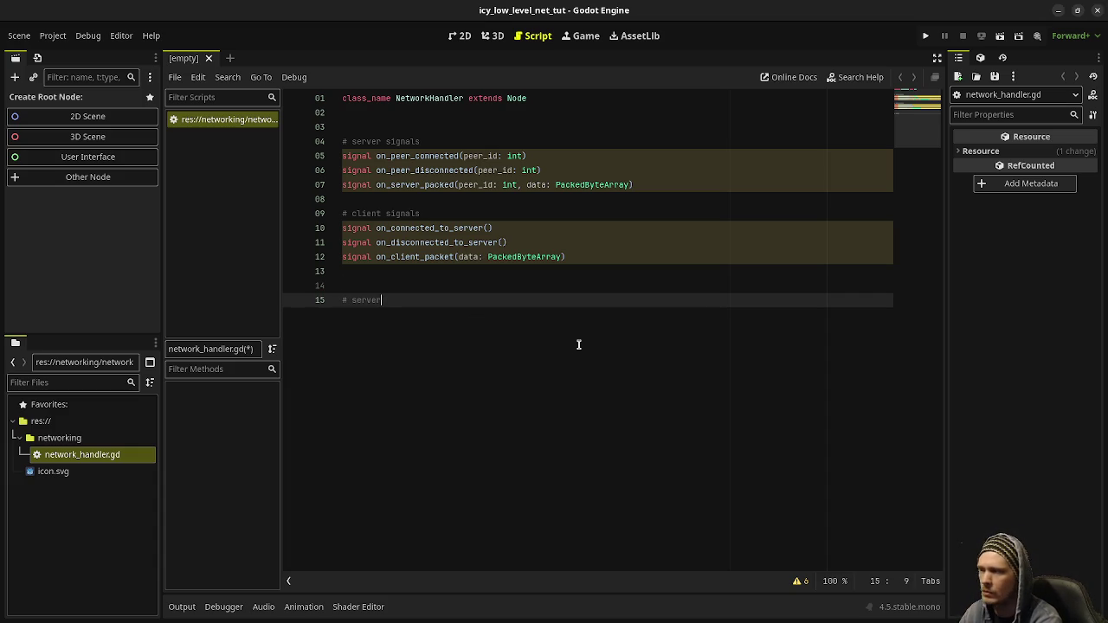
key("BackSpace")
key("BackSpace")
key("BackSpace")
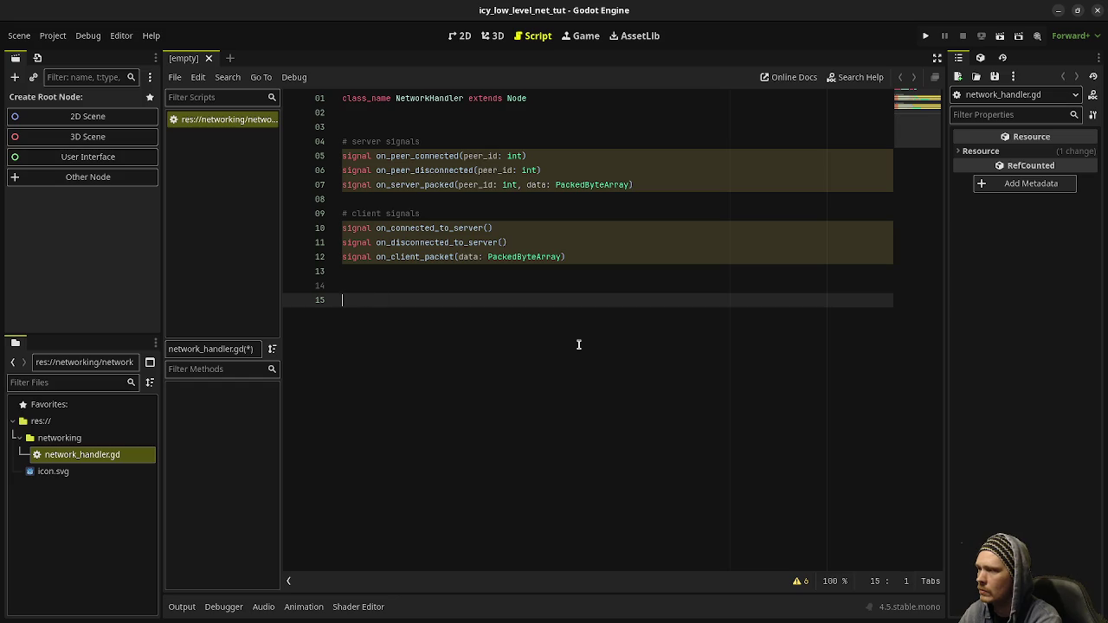
type("# server vars")
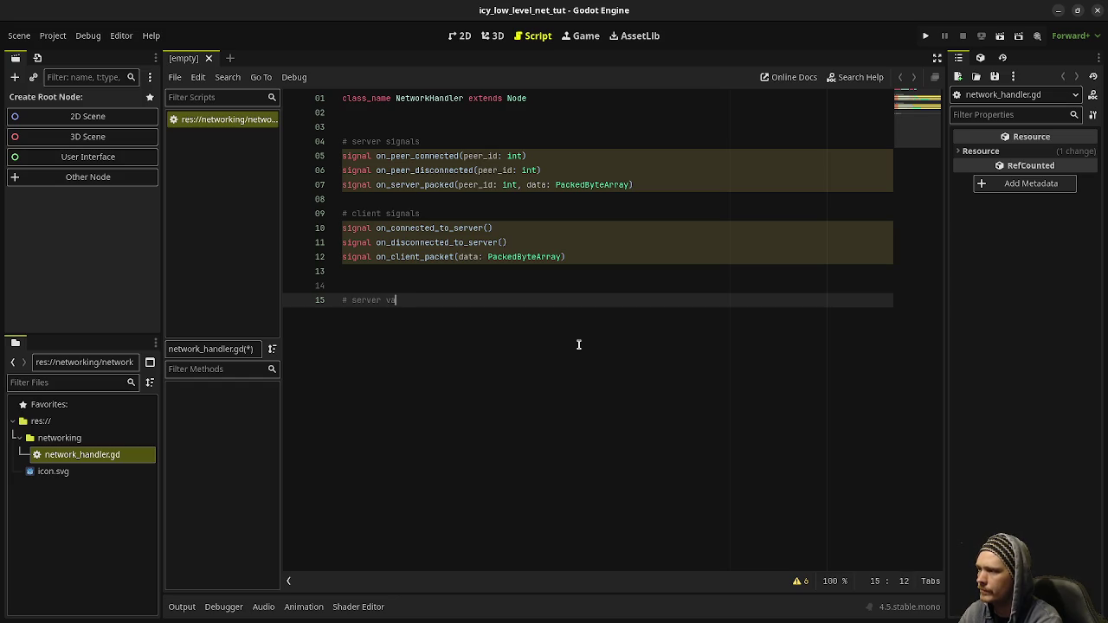
key("Return")
type("var available_peer_ids: A")
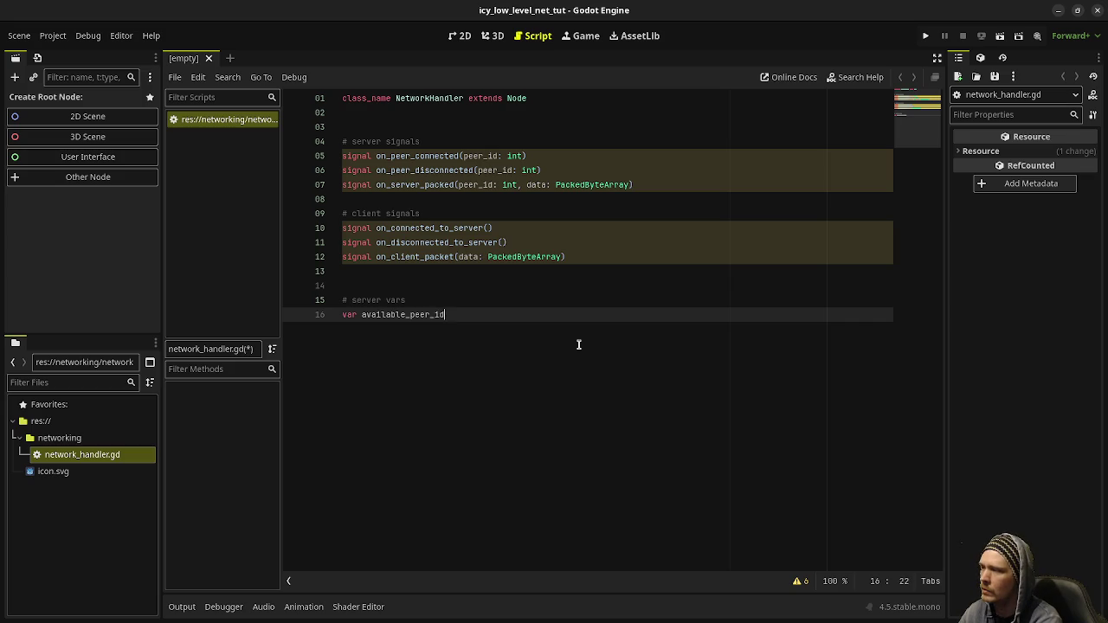
type("rray")
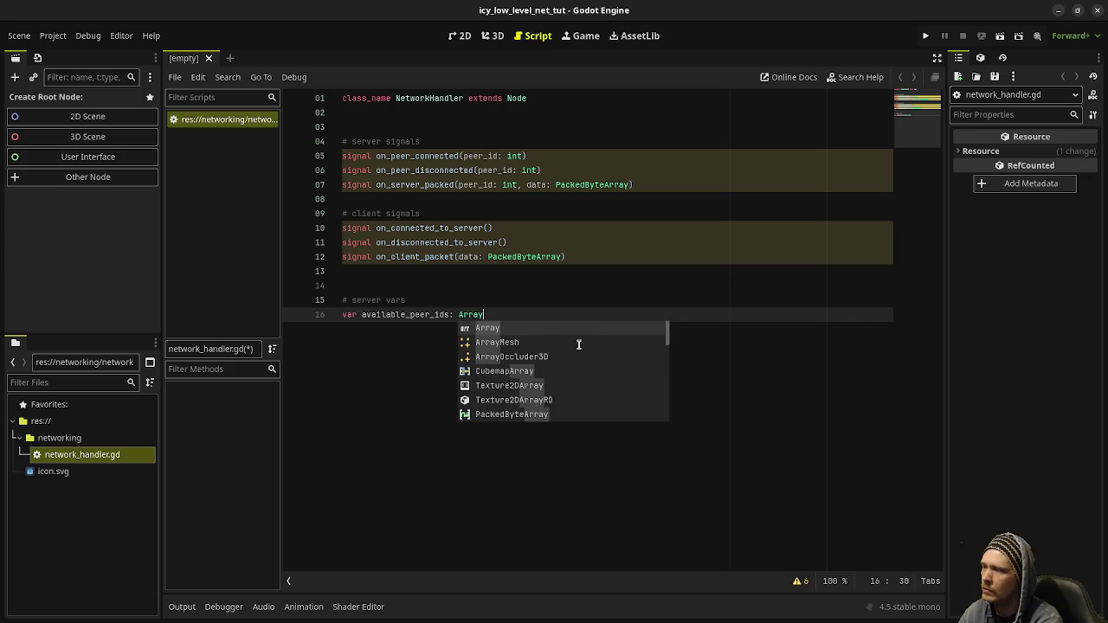
type(" = range(255, -1, ")
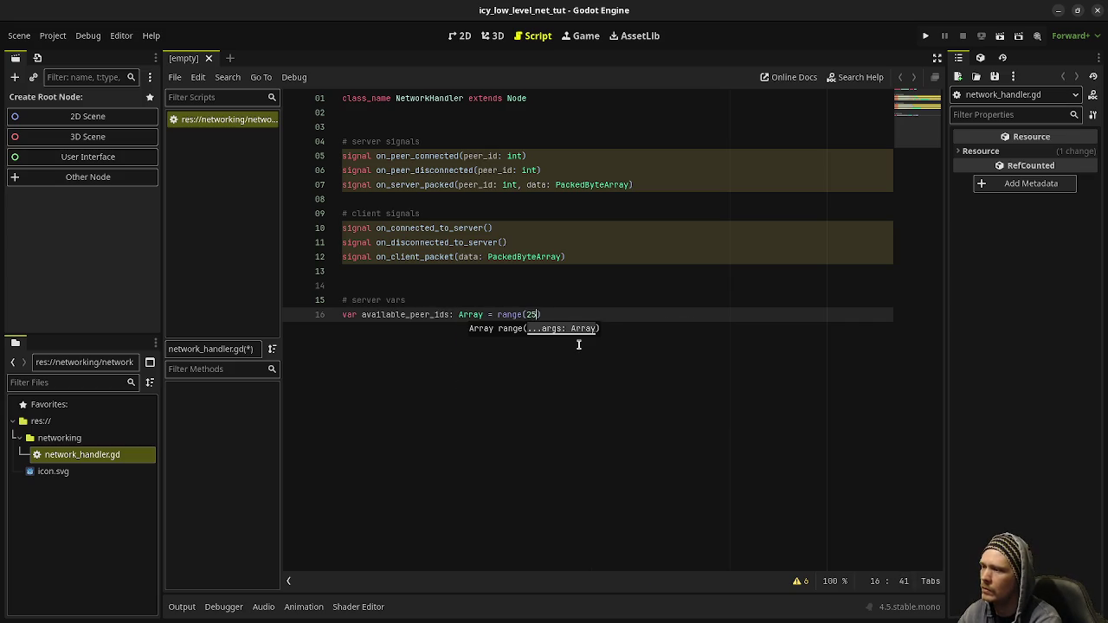
type("-1")
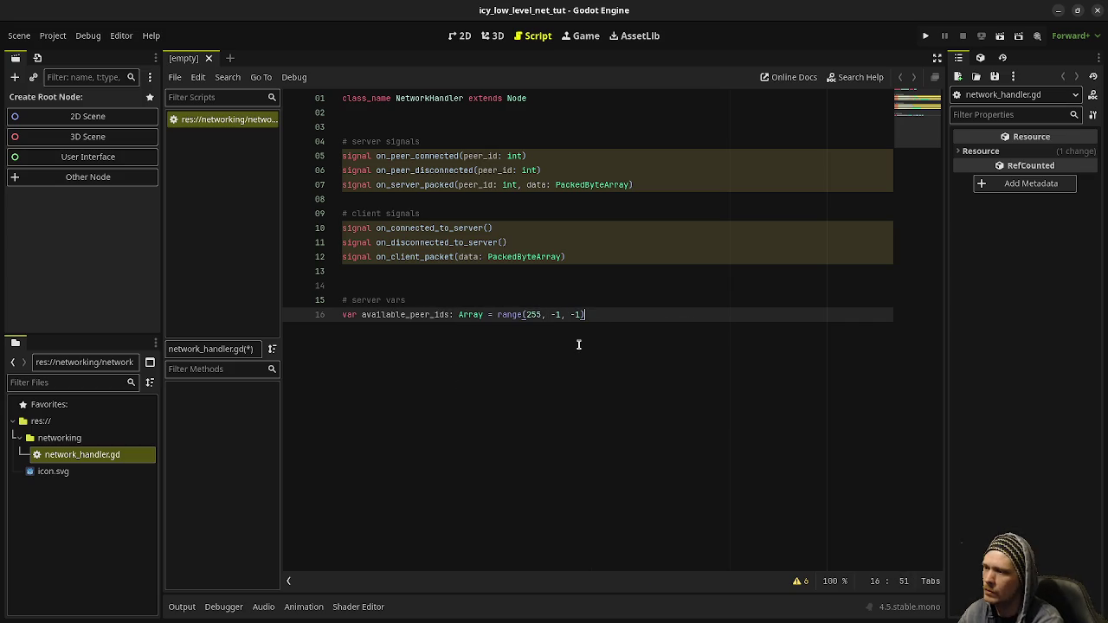
left_click(509, 316)
left_click(509, 316, "ctrl")
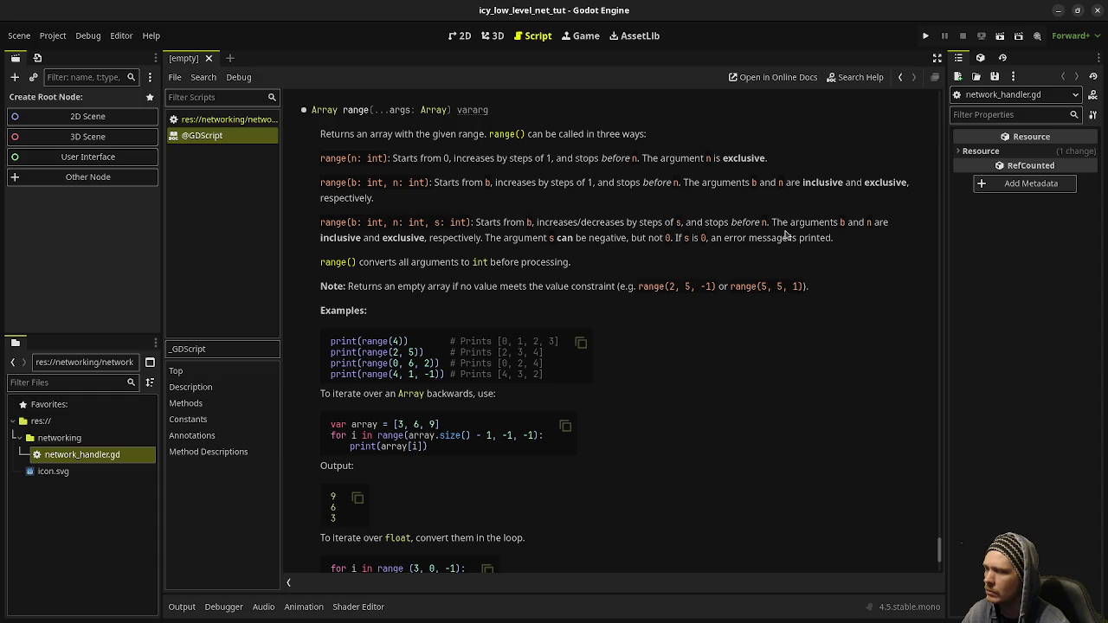
Return to network_handler.gd and inspect the 255 and -1 arguments of the range call.
left_click(265, 137)
left_click(223, 120)
double_click(533, 314)
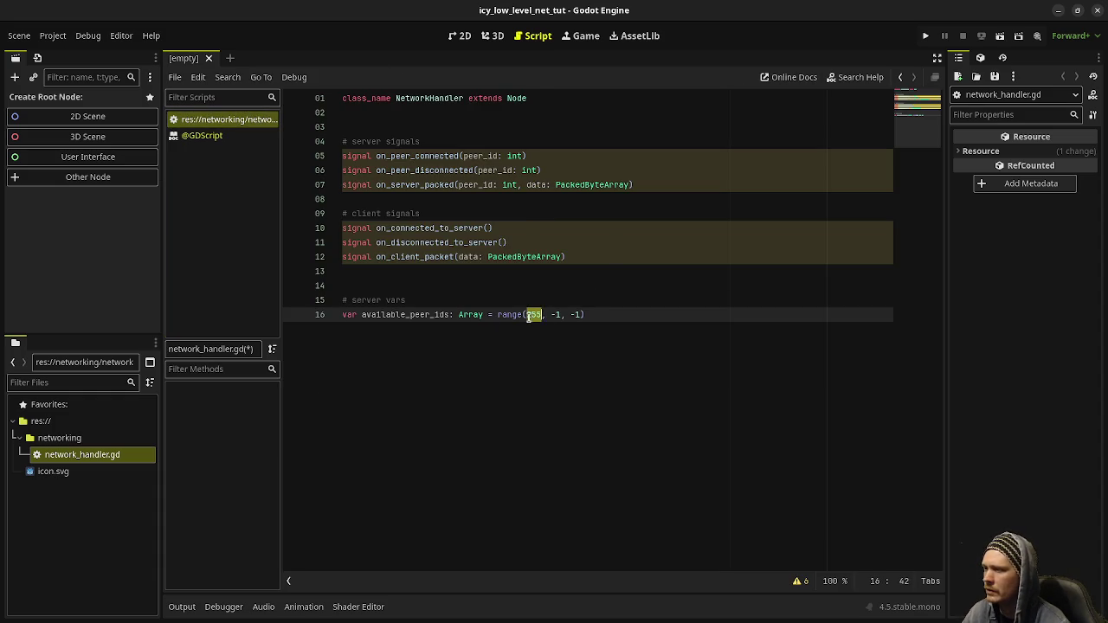
left_click(558, 314)
key("shift+Left")
key("shift+Left")
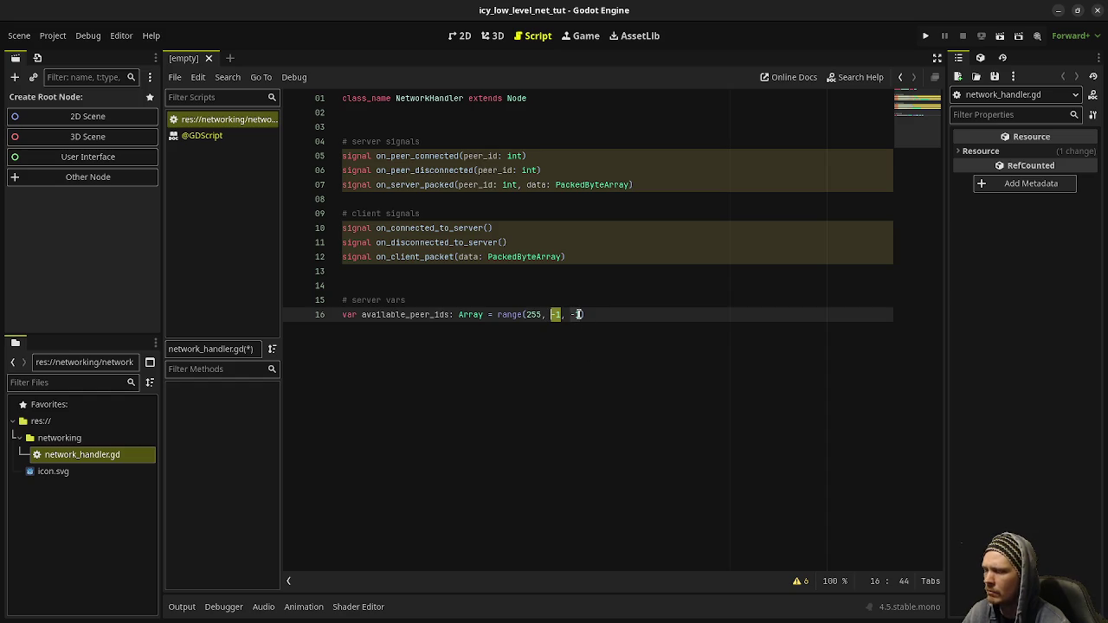
left_click(578, 314)
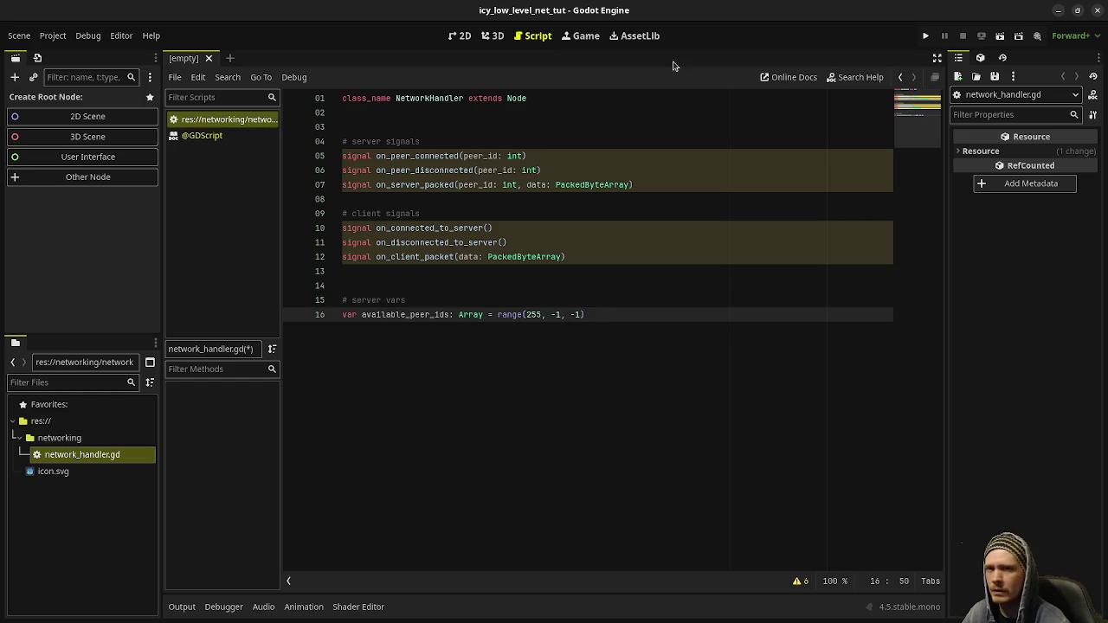
Review the range() documentation again, then return to the script and select the Array type.
left_click(215, 135)
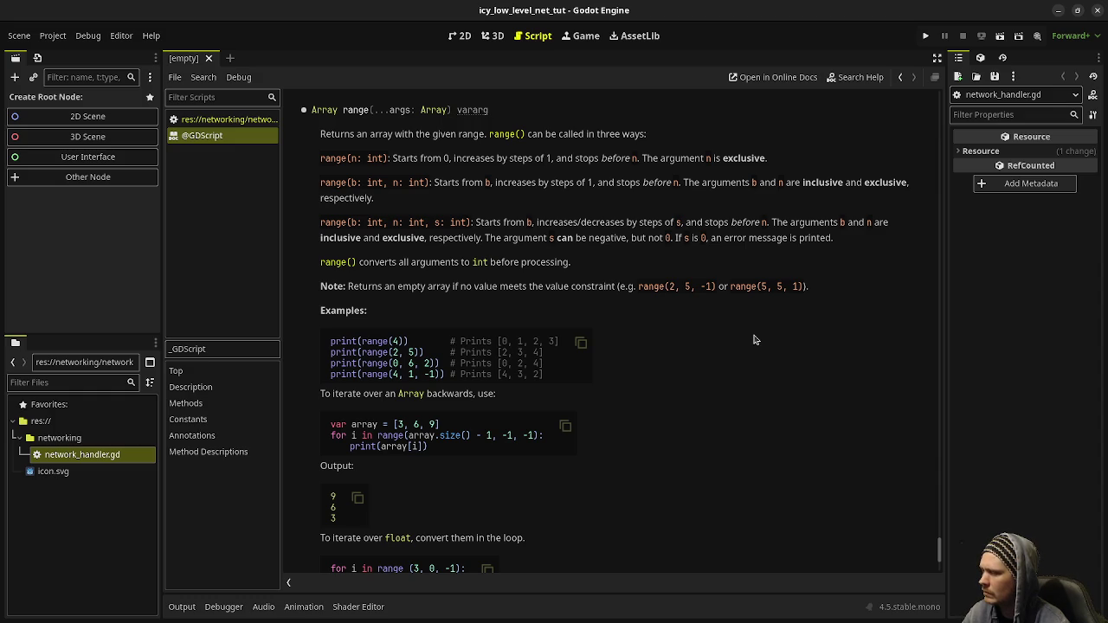
scroll(689, 419, "down", 2)
scroll(689, 419, "down", 2)
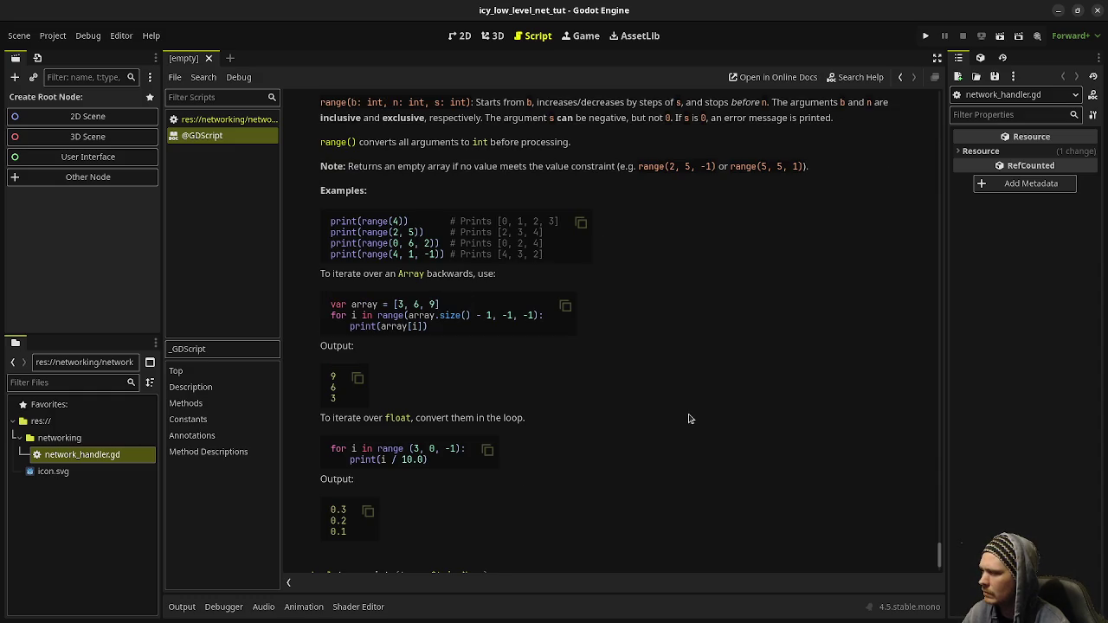
scroll(689, 419, "up", 2)
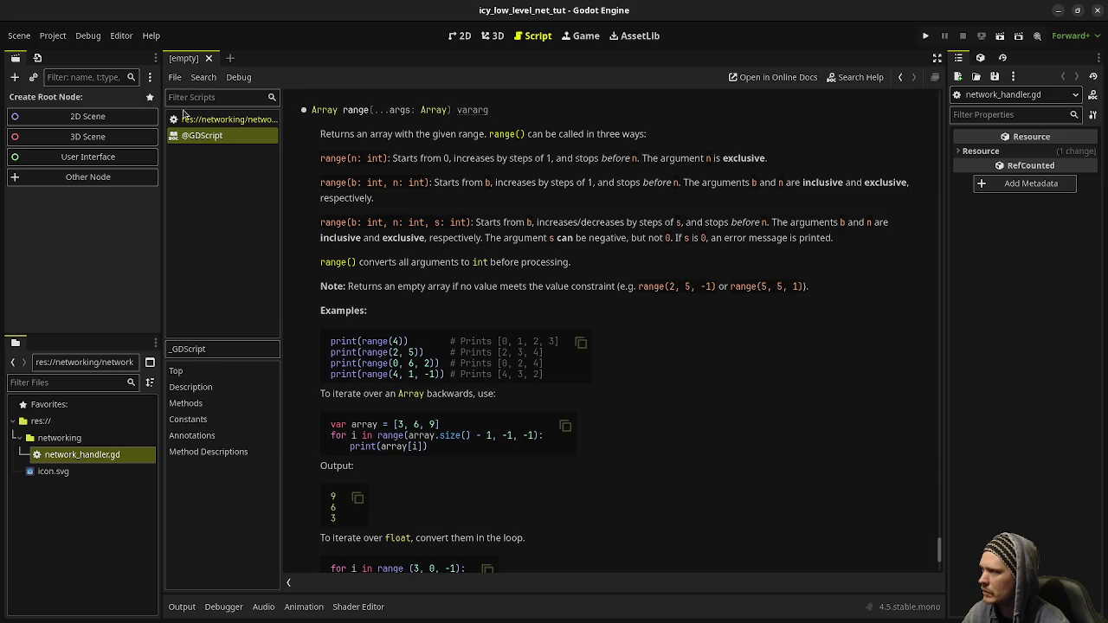
left_click(224, 119)
double_click(470, 315)
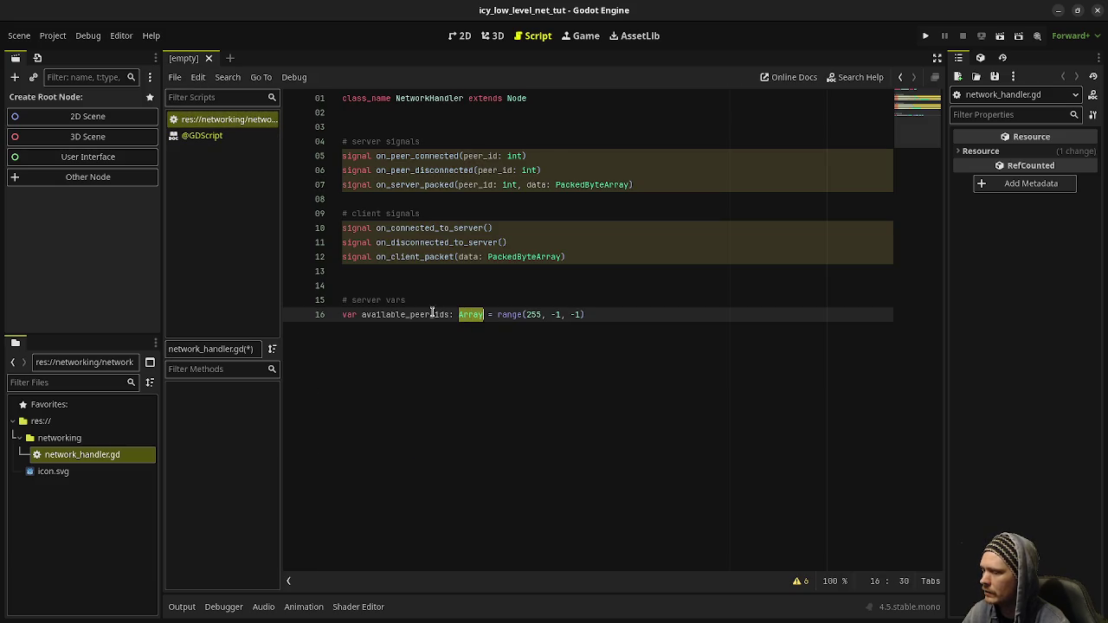
double_click(533, 314)
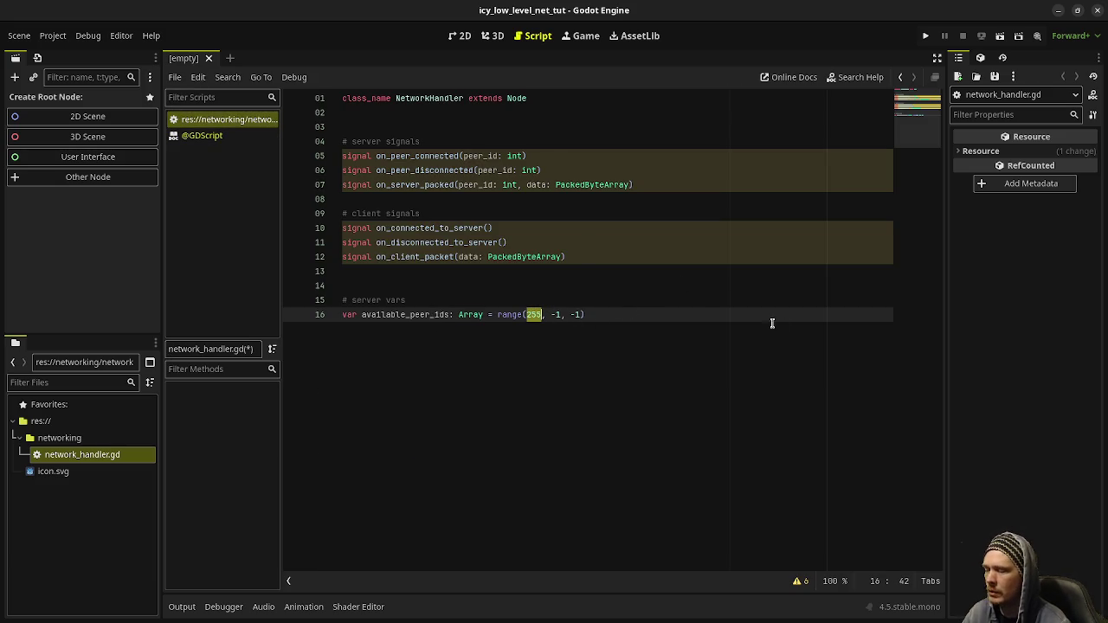
left_click(560, 314)
double_click(560, 314)
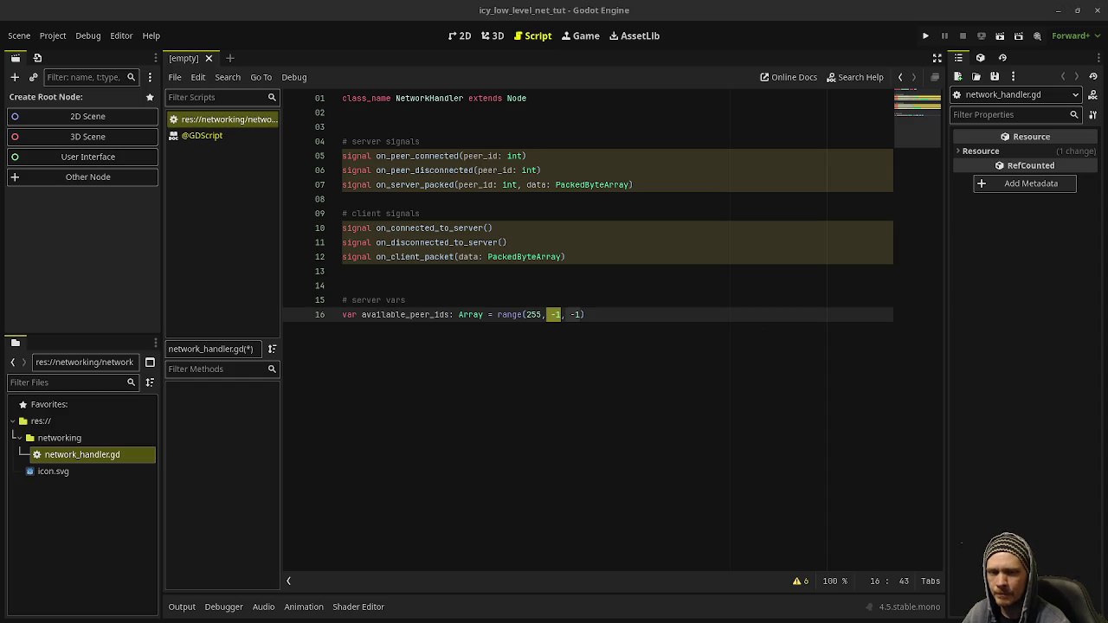
left_click(588, 314)
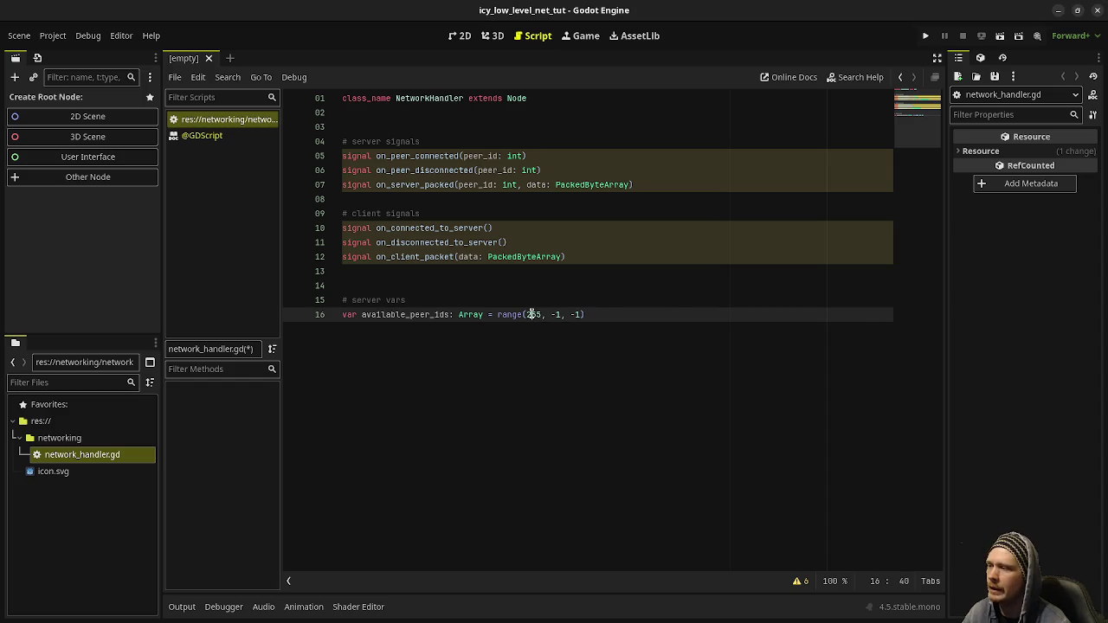
double_click(555, 314)
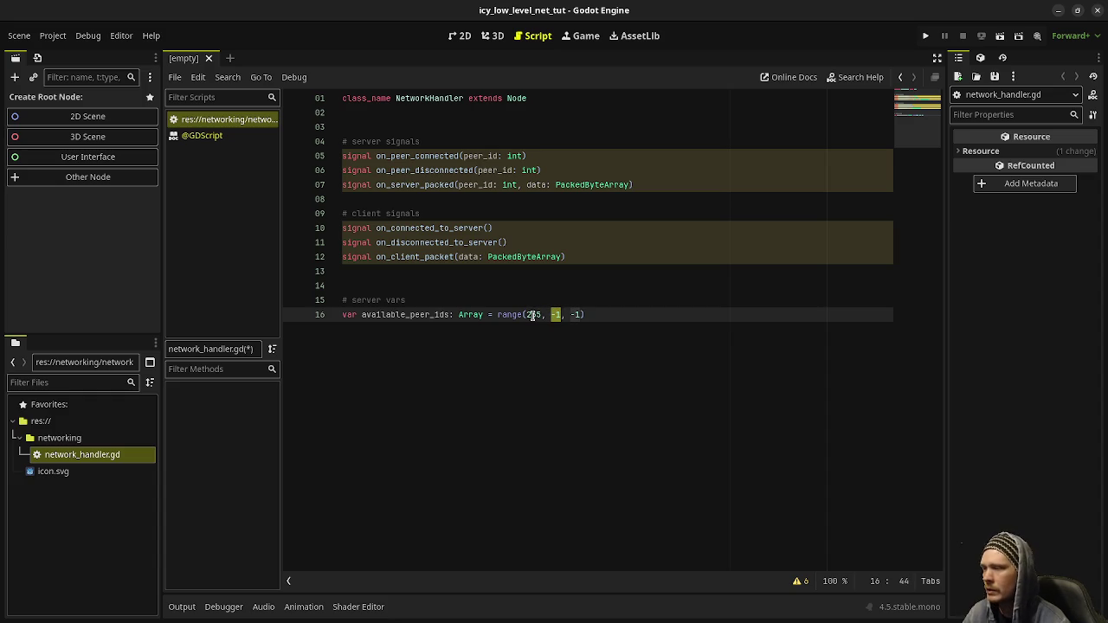
double_click(576, 314)
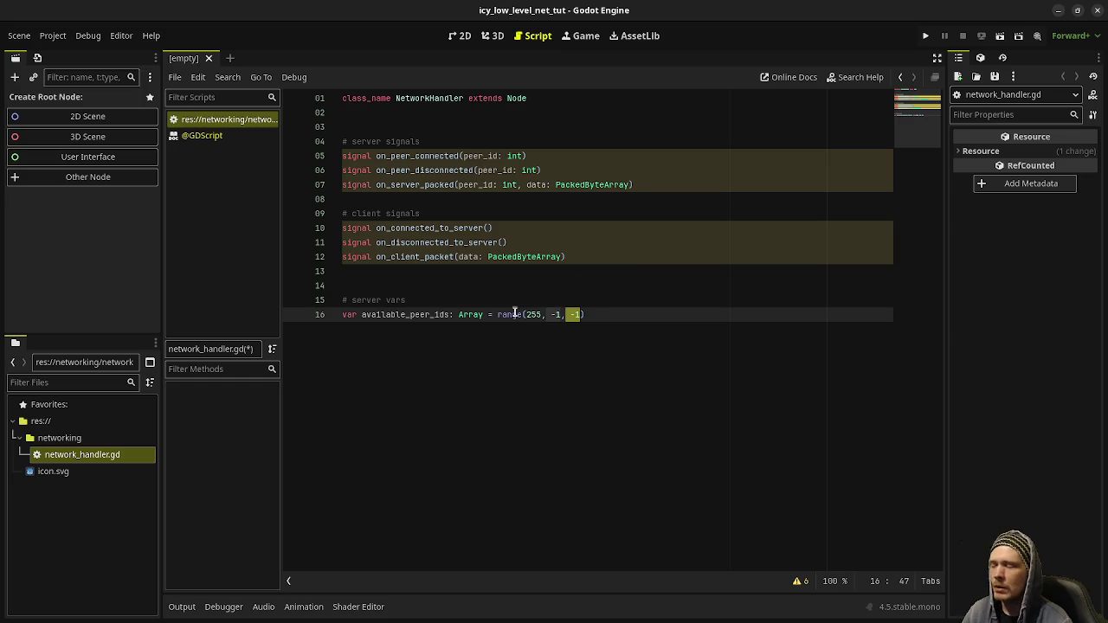
left_click(590, 315)
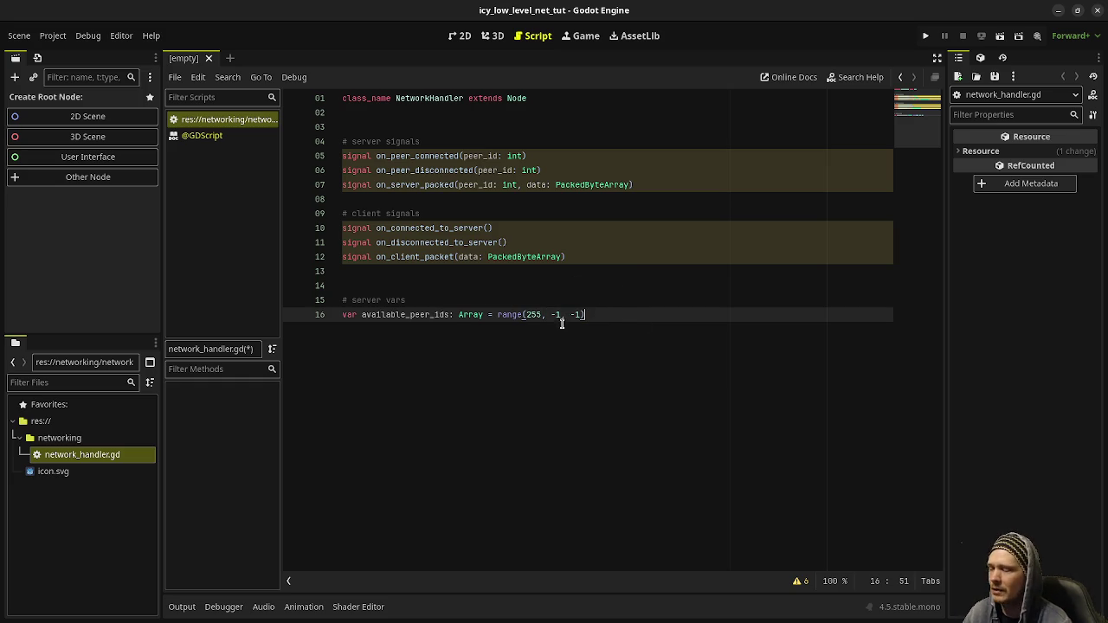
left_click(425, 303)
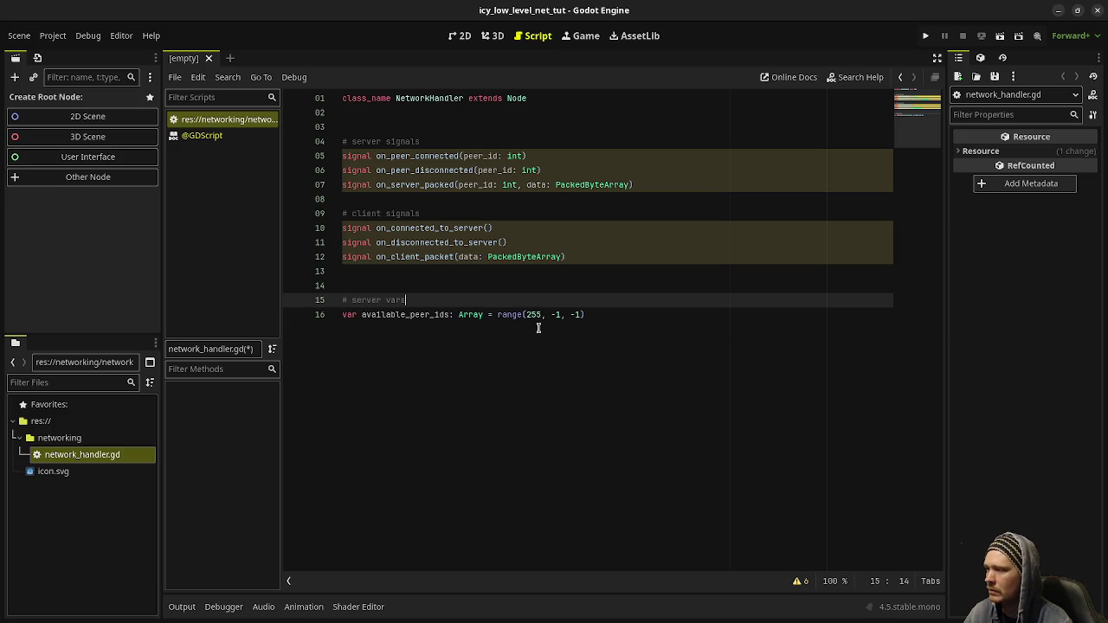
double_click(395, 315)
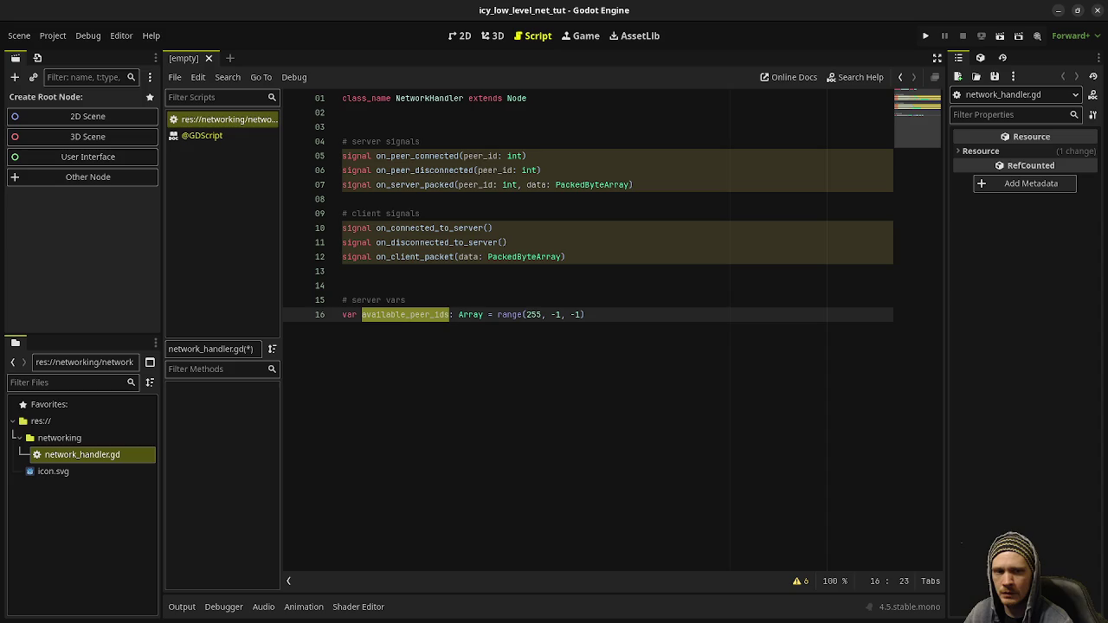
left_click(594, 387)
Declare var client_peers: Dictionary[int, ENetPacketPeer] on line 17.
key("Return")
type("v")
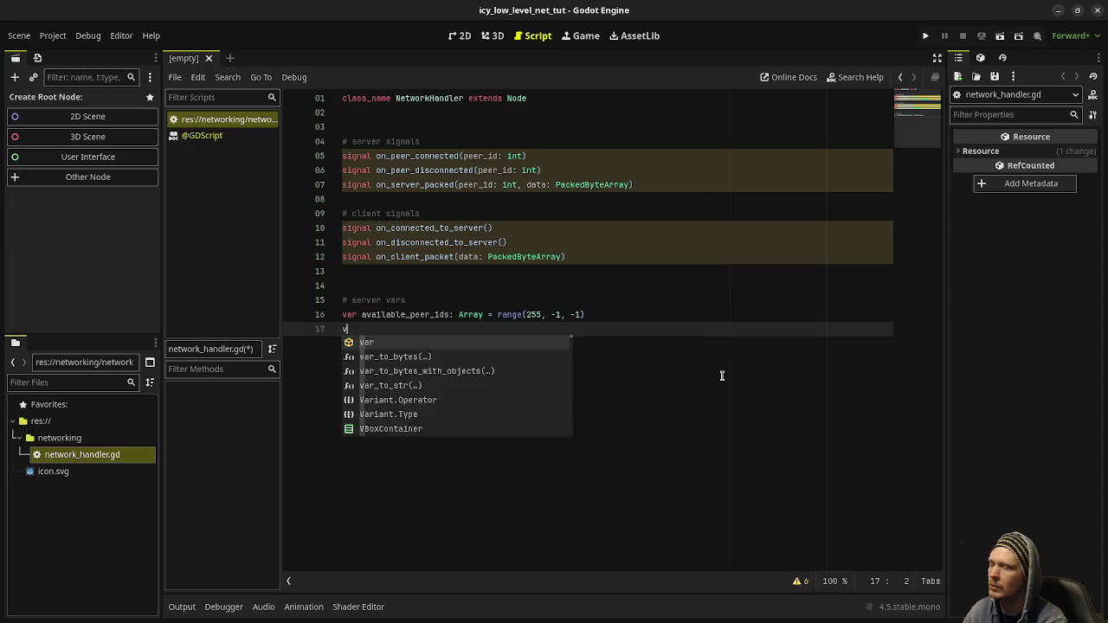
type("ar client_peers")
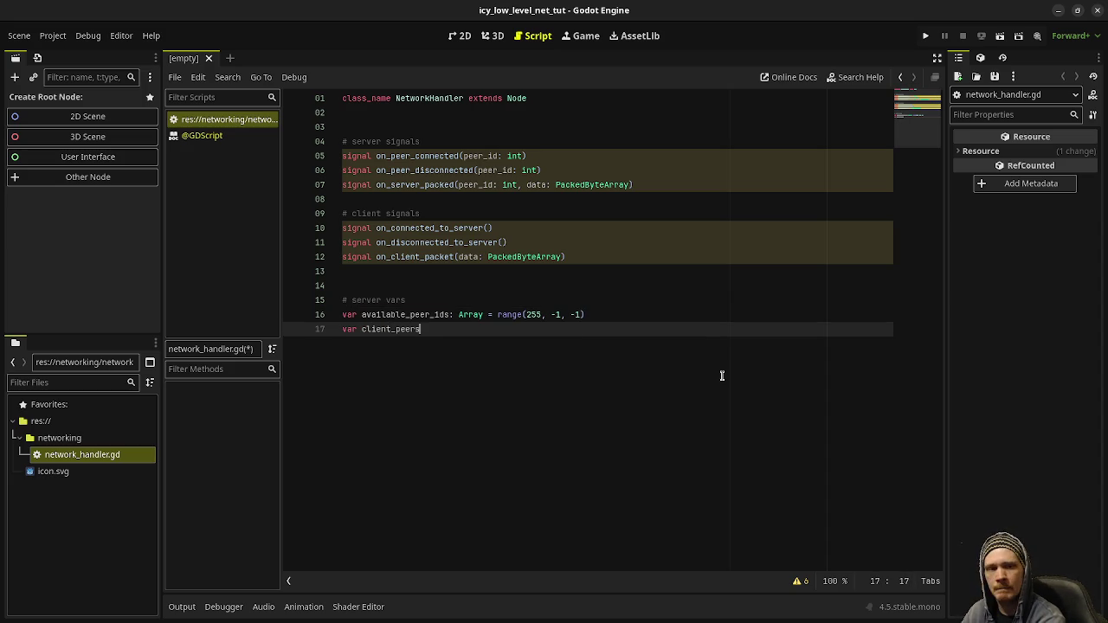
type(": Dictionary")
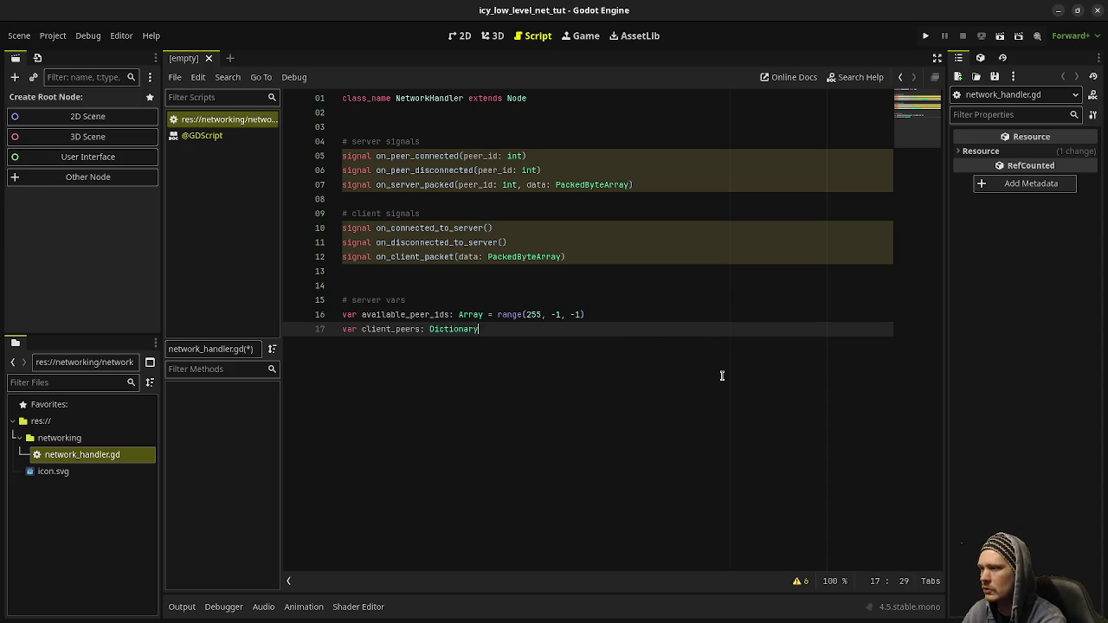
type("(")
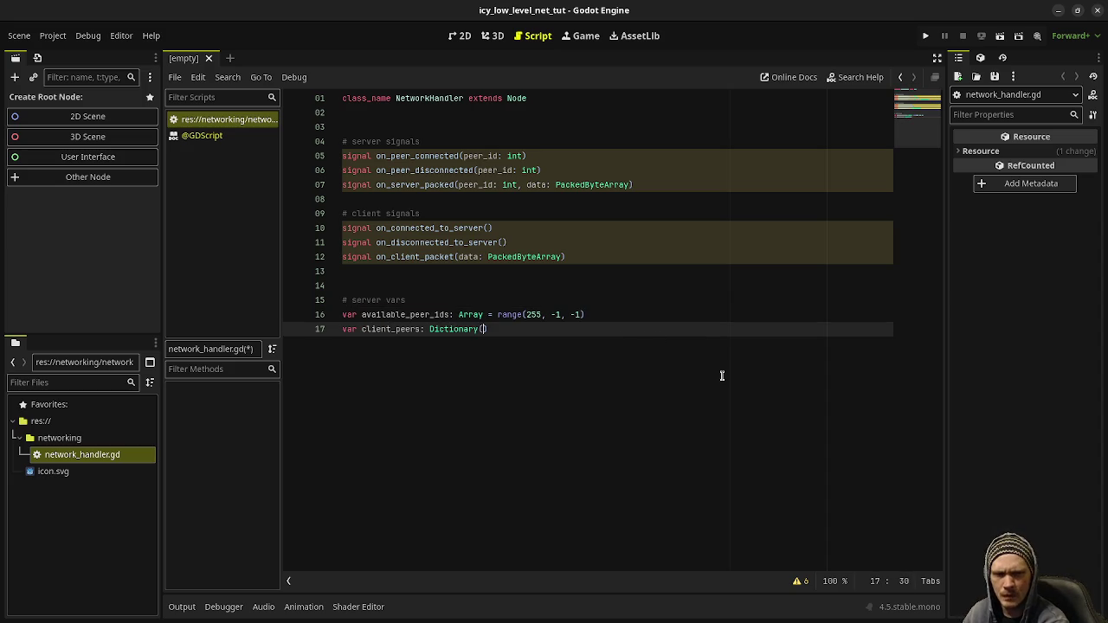
key("BackSpace")
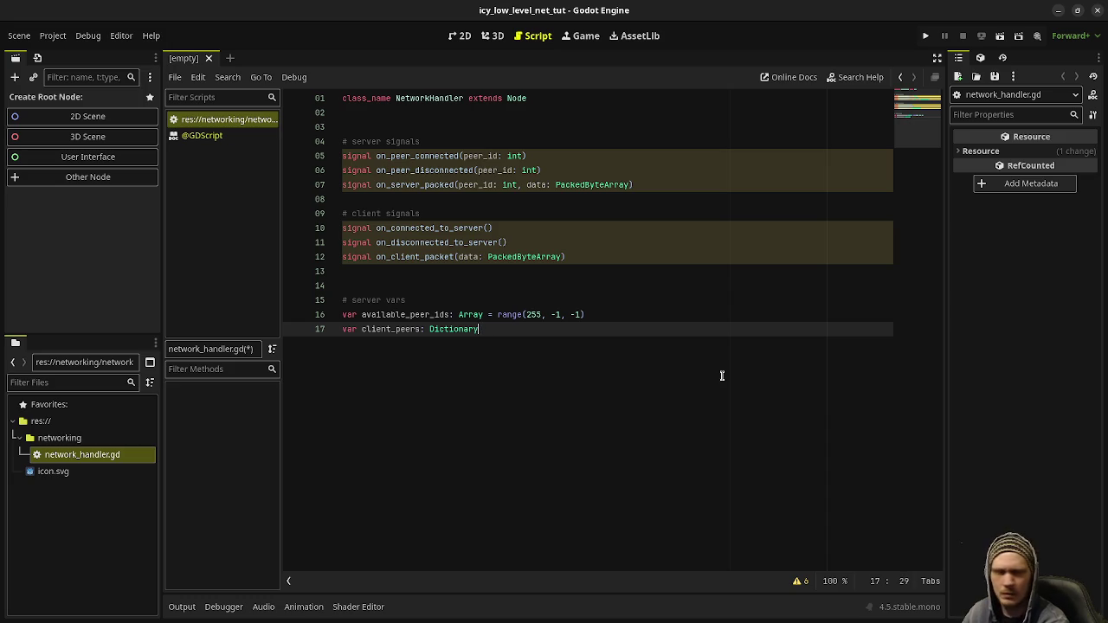
type("[int, ")
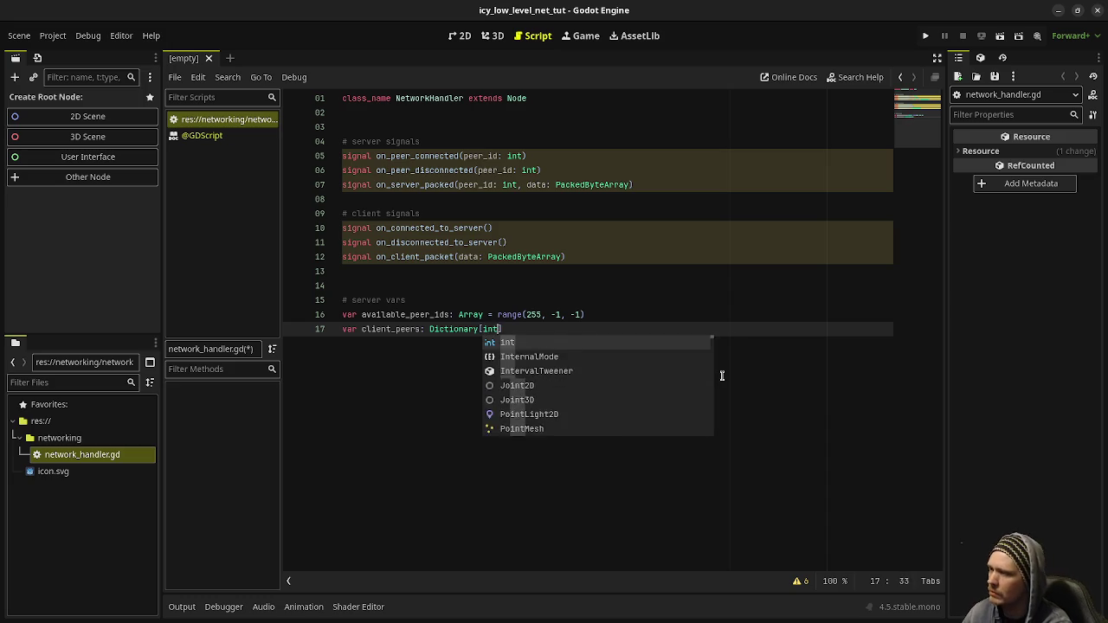
type("ENetPacketP")
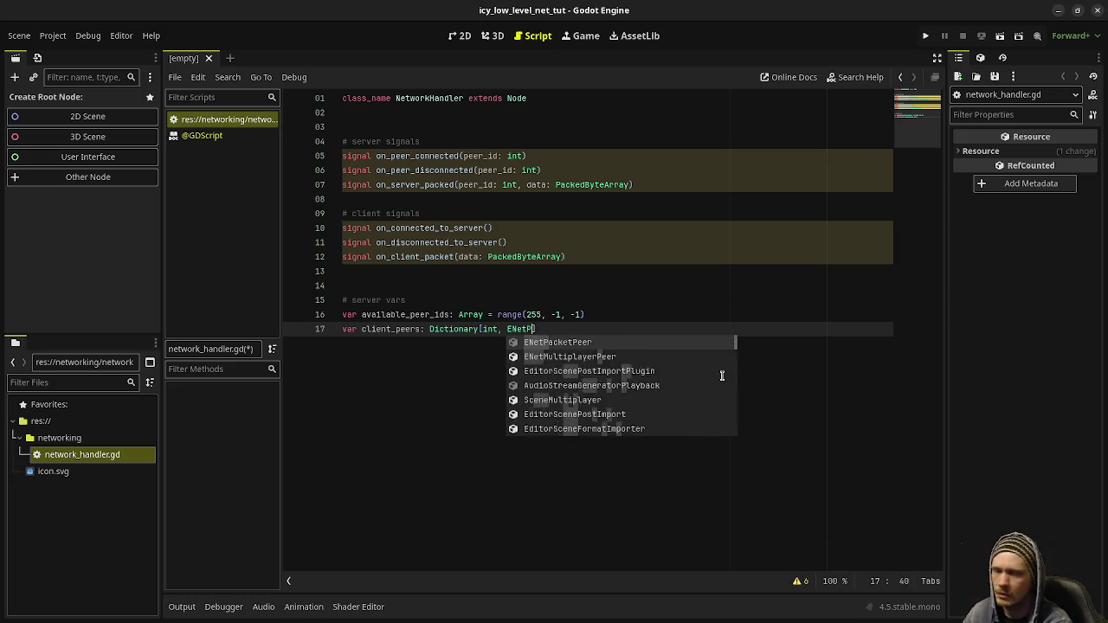
type("eer")
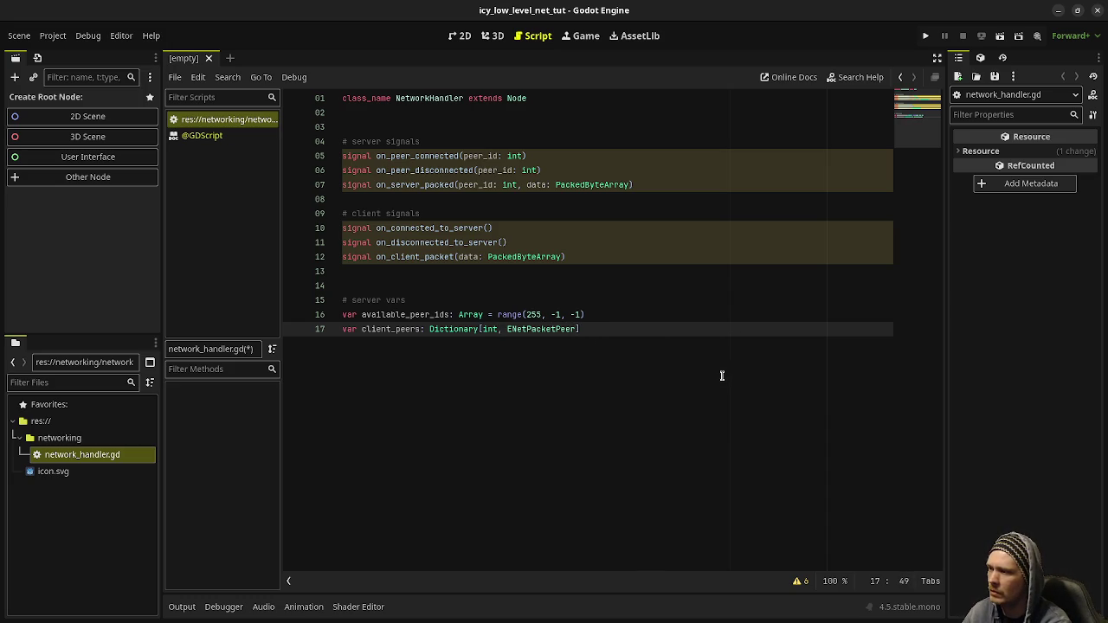
type("]")
Add a '# client vars' section with var server_peer: ENetPacketPeer and save the script.
key("Return")
key("Return")
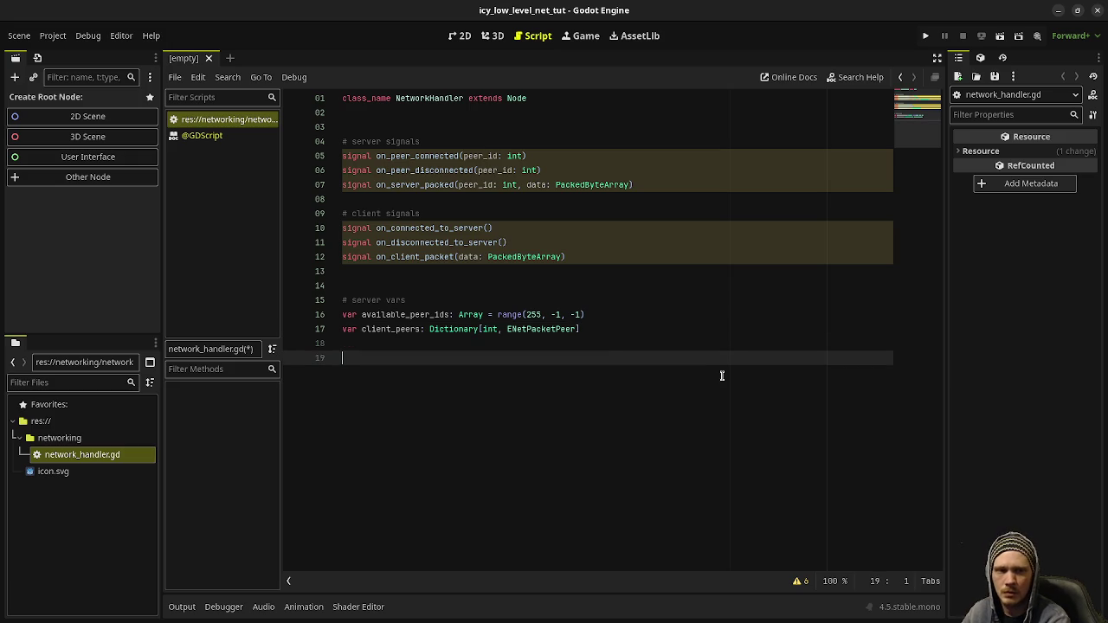
type("# client vars")
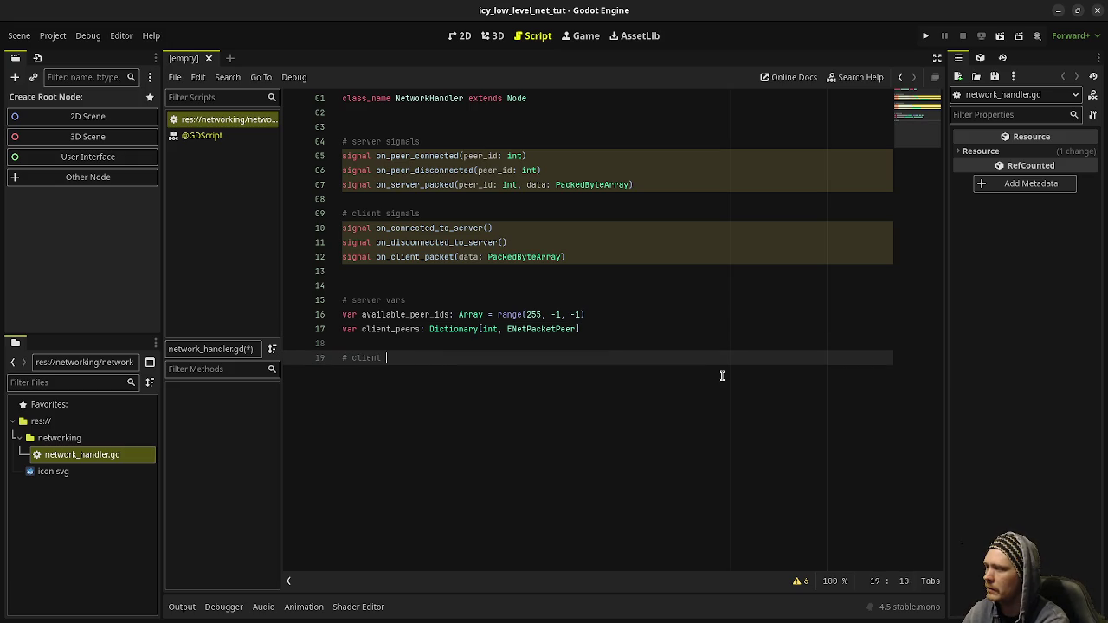
key("Return")
type("var ")
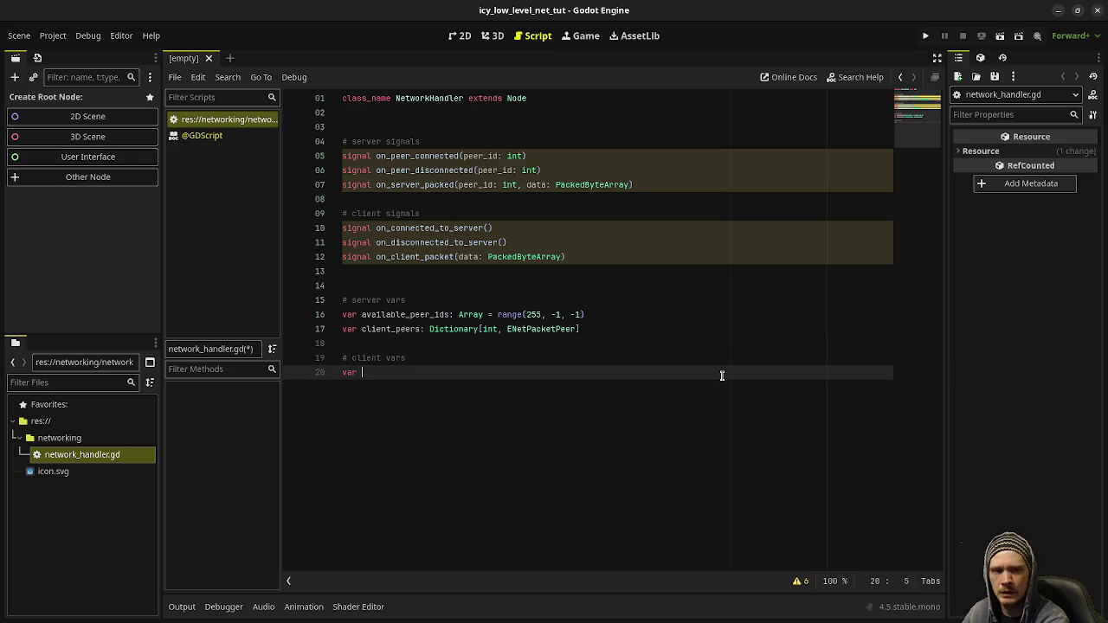
type("server_peer: ")
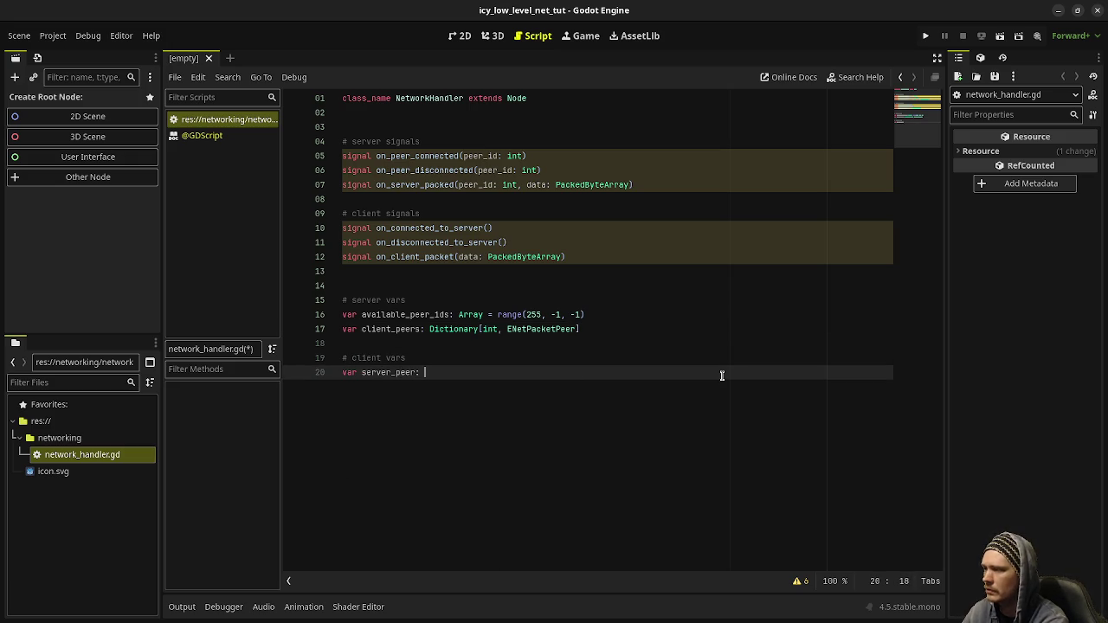
type("ENetPacket")
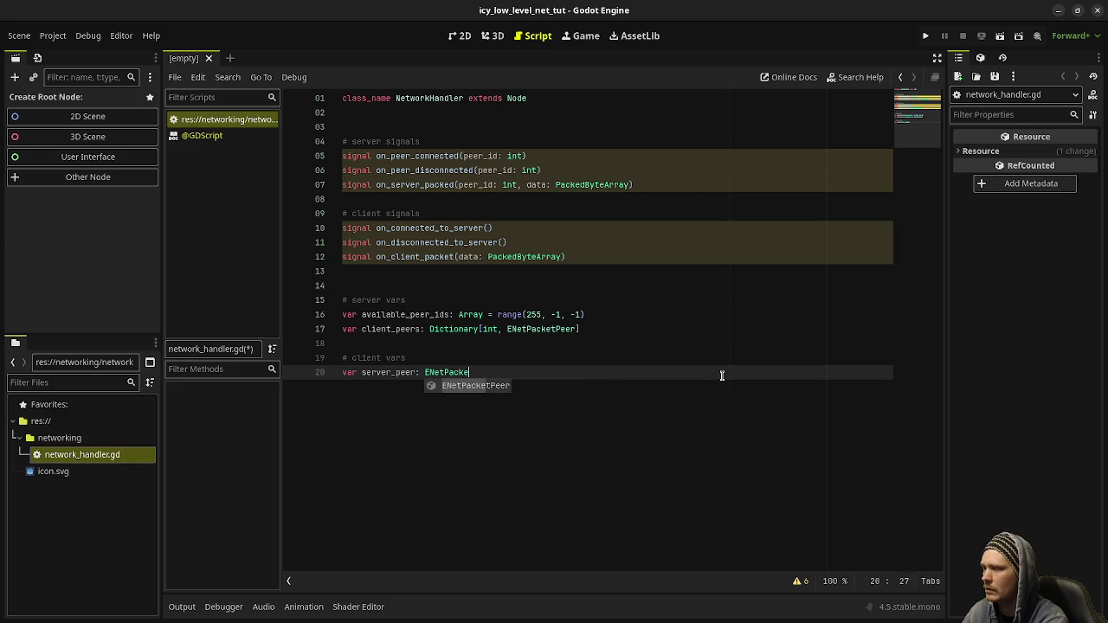
key("Return")
key("Return")
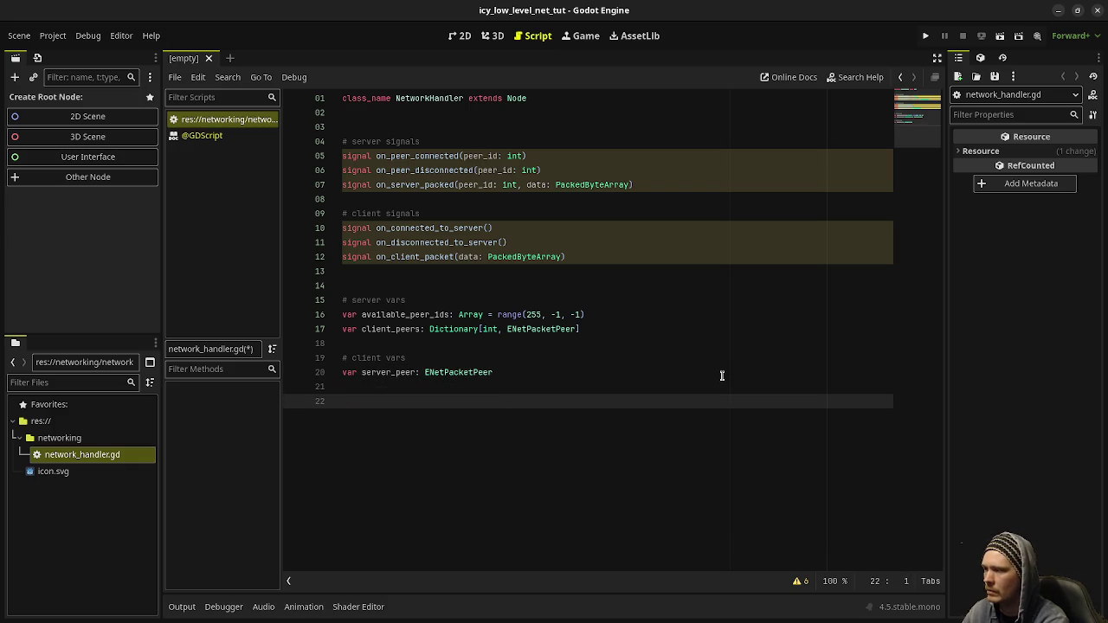
key("ctrl+s")
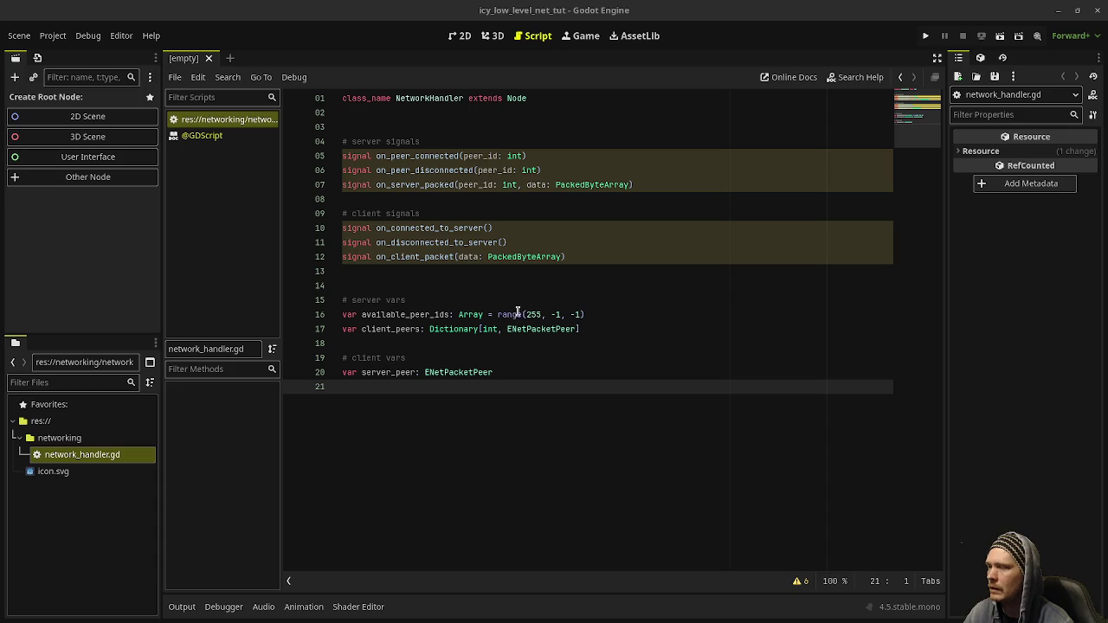
Check the range(255, -1, -1) start, end and step arguments on line 16 against the docs tooltip.
mouse_move(510, 316)
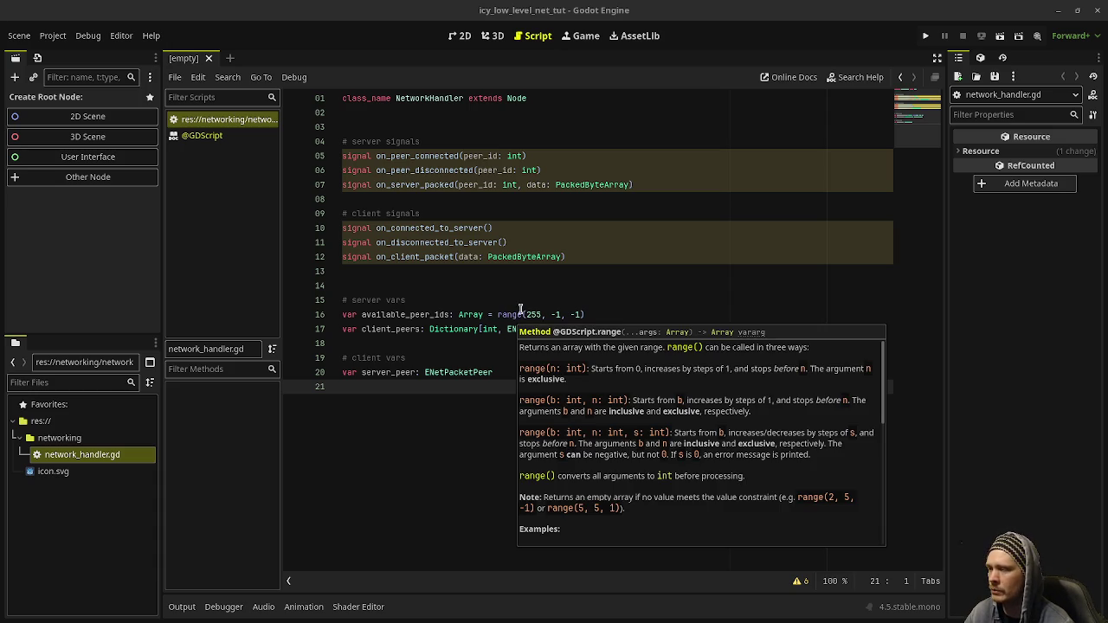
left_click(511, 315)
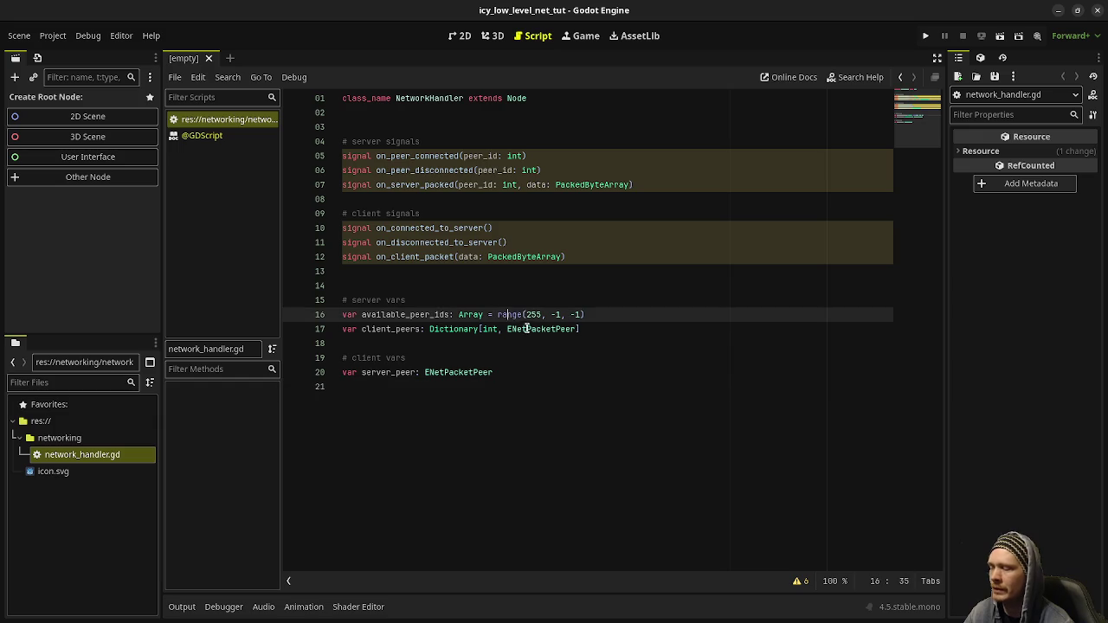
mouse_move(512, 315)
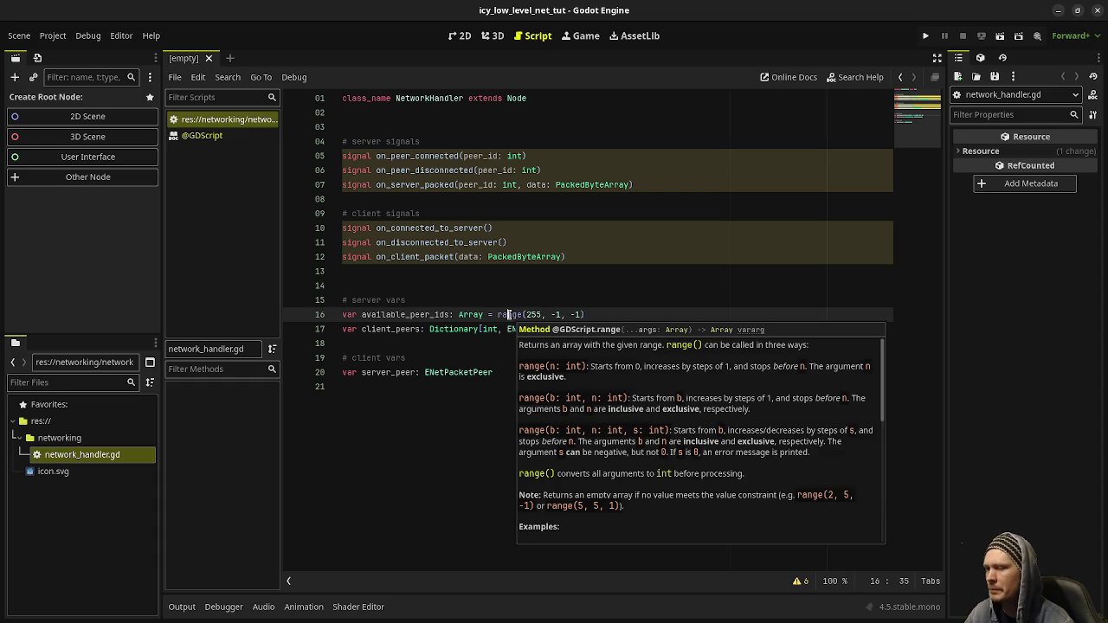
left_click_drag(582, 314, 570, 314)
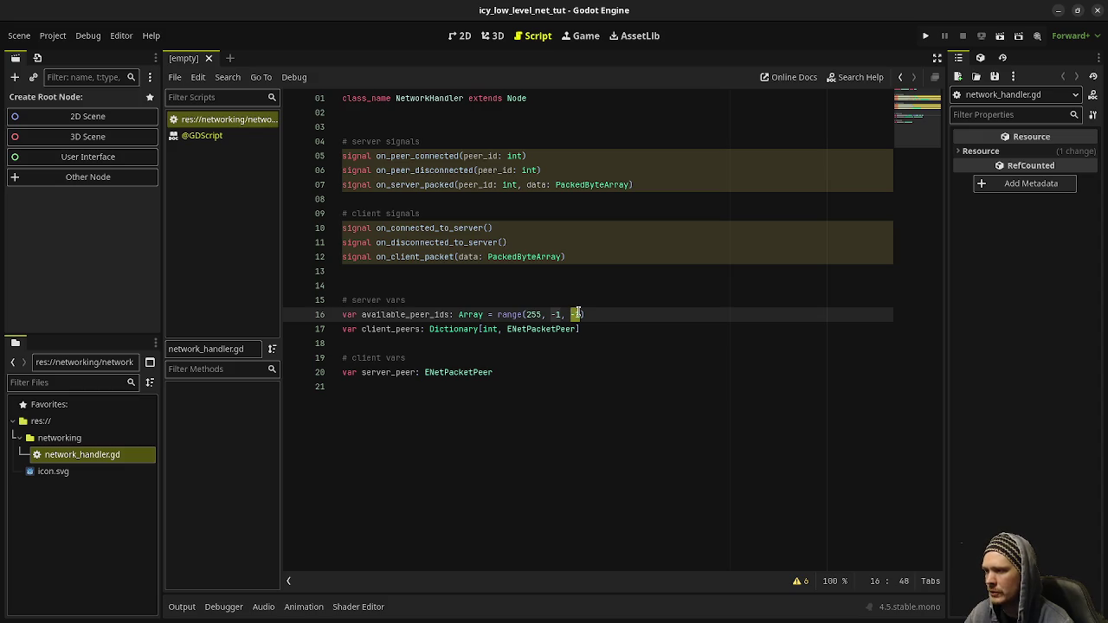
mouse_move(513, 314)
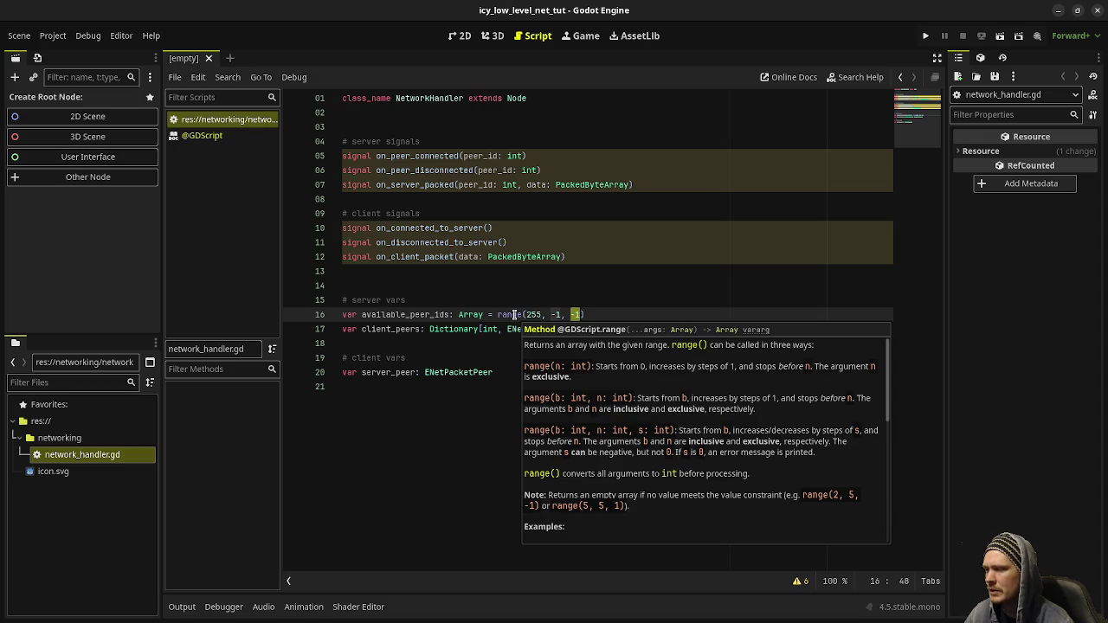
left_click(554, 314)
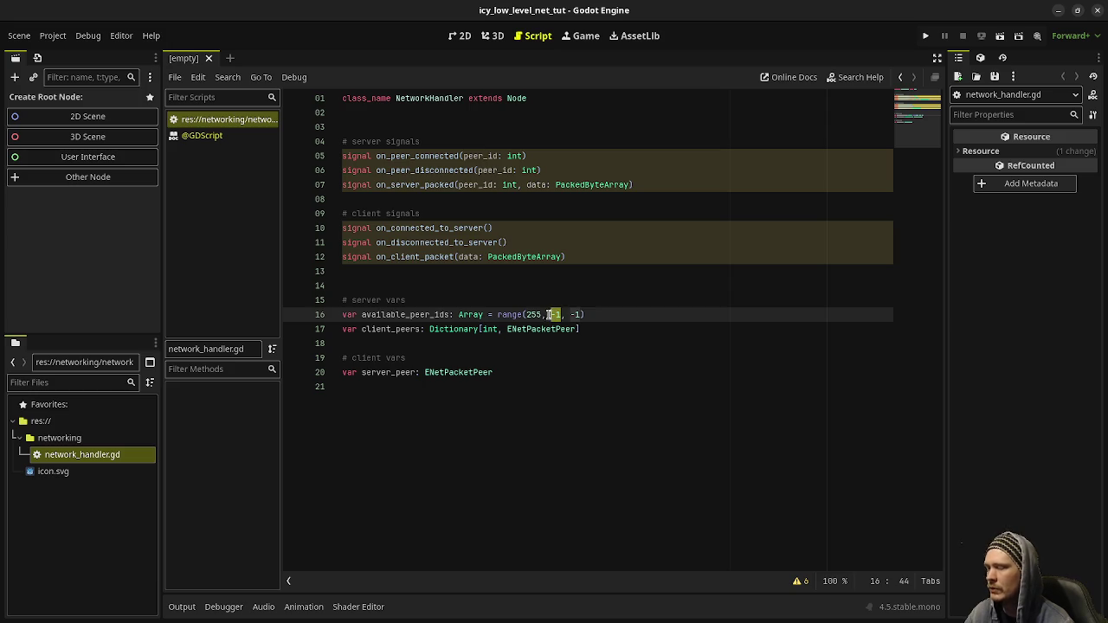
mouse_move(505, 314)
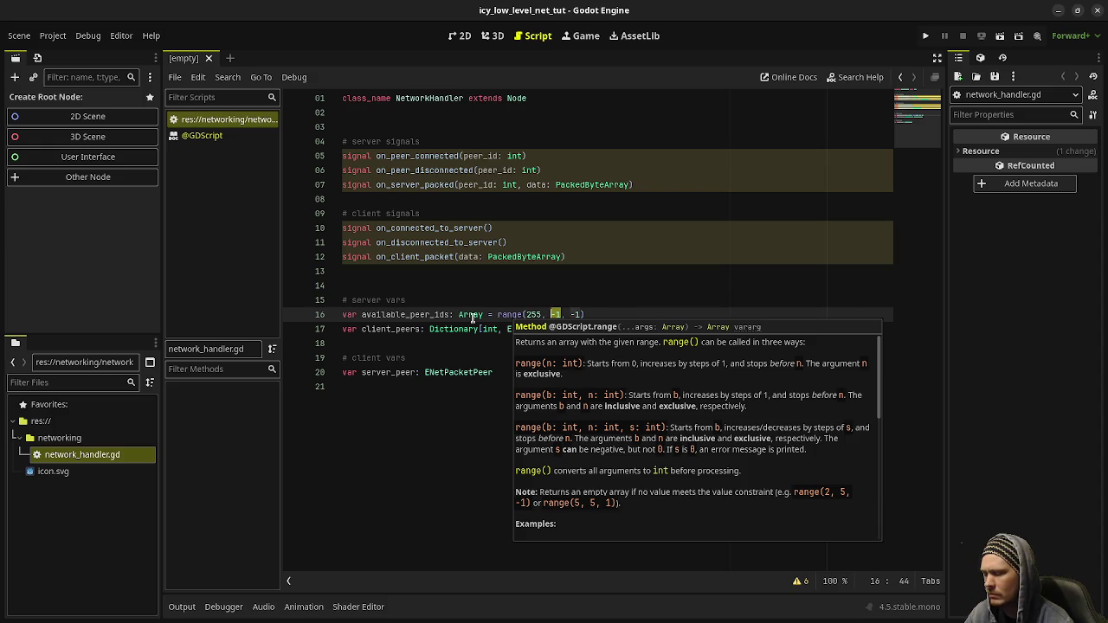
left_click(524, 315)
double_click(534, 315)
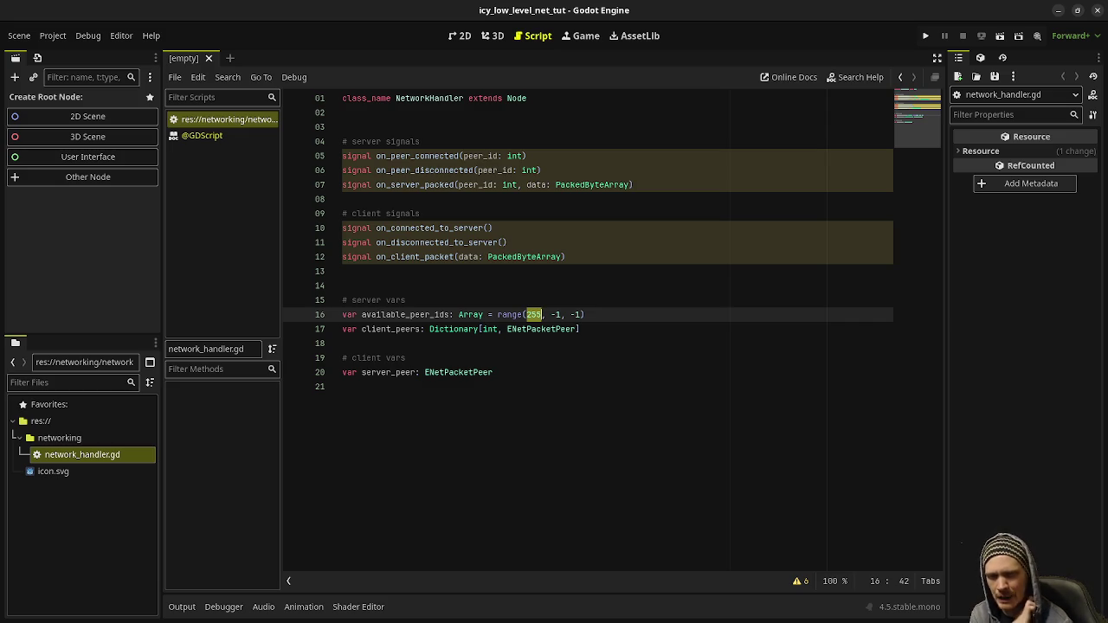
left_click(552, 315)
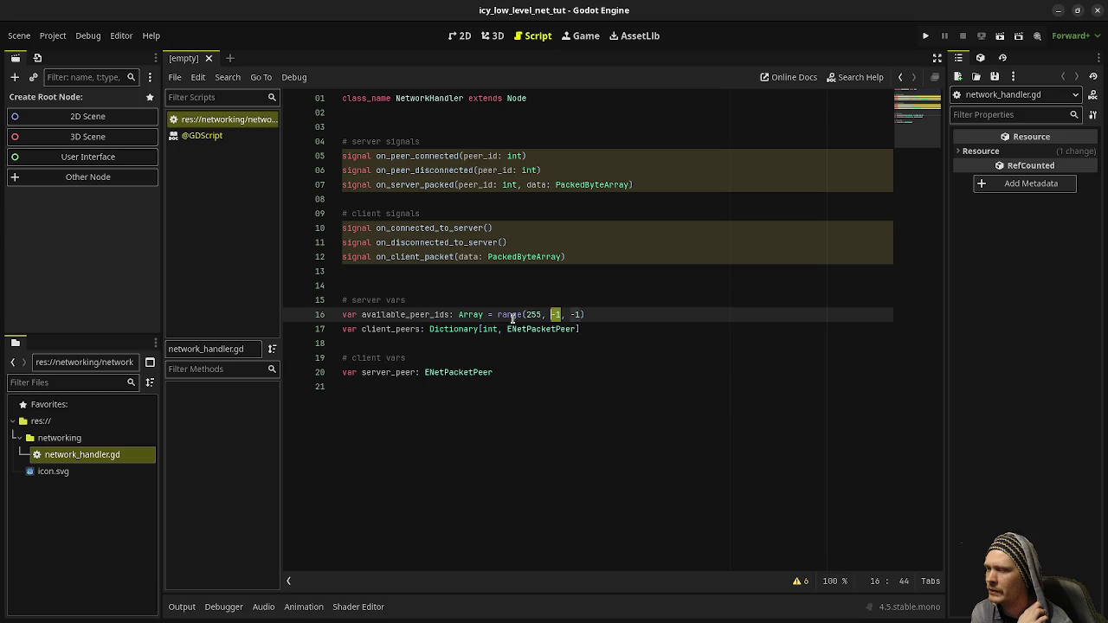
mouse_move(511, 314)
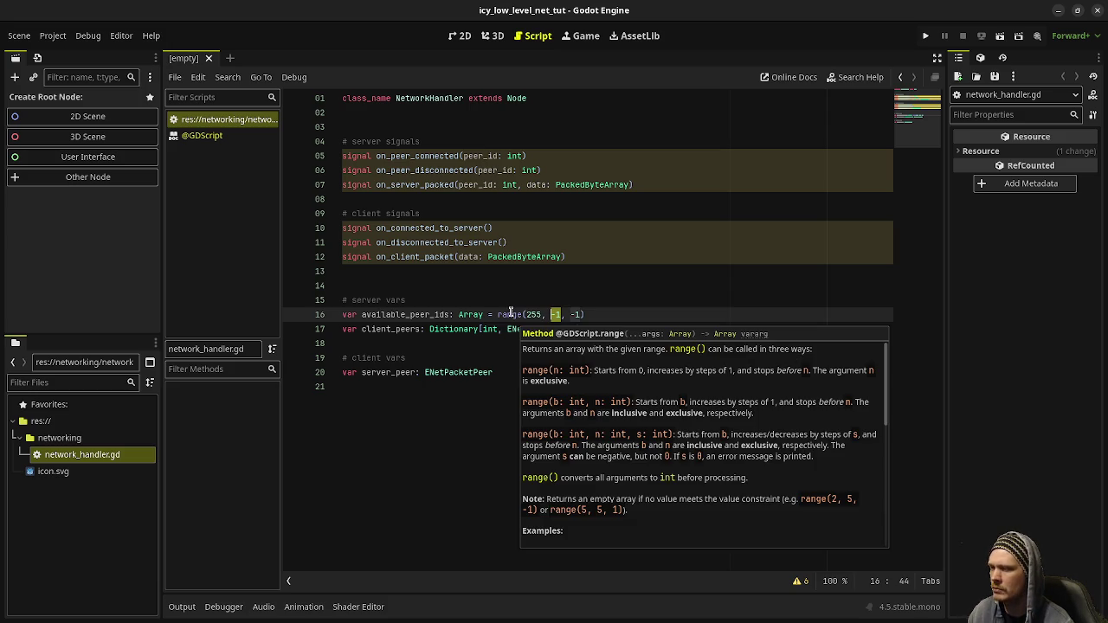
left_click(655, 252)
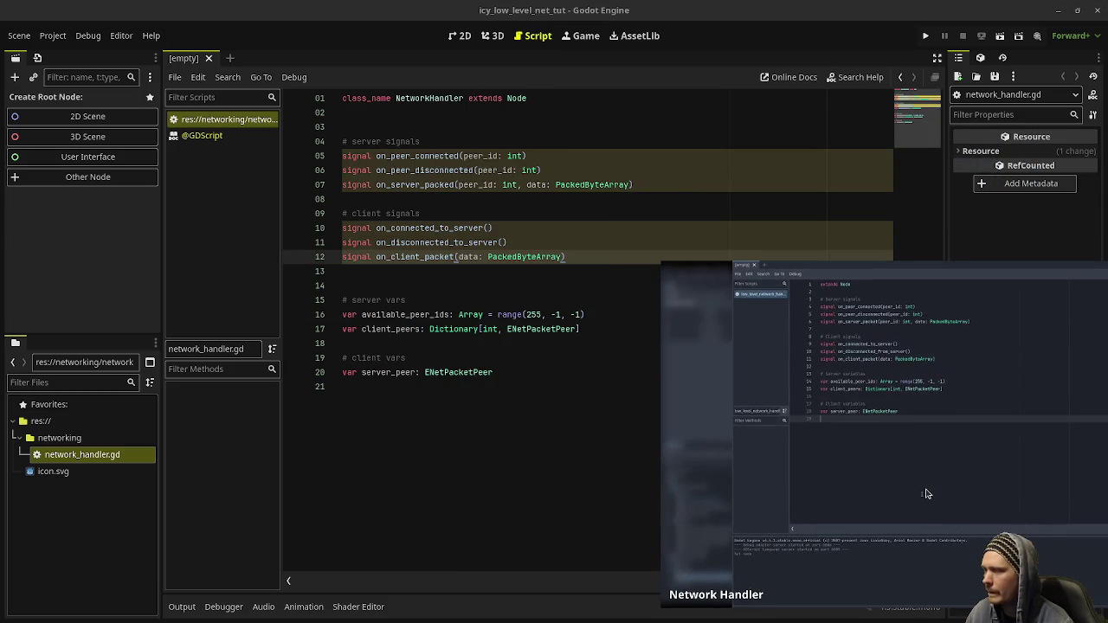
Add a '# general' section declaring connection: ENetConnection and is_server: bool = false.
left_click_drag(892, 487, 606, 369)
mouse_move(767, 476)
left_mouse_down()
mouse_move(787, 537)
mouse_move(839, 543)
left_mouse_up()
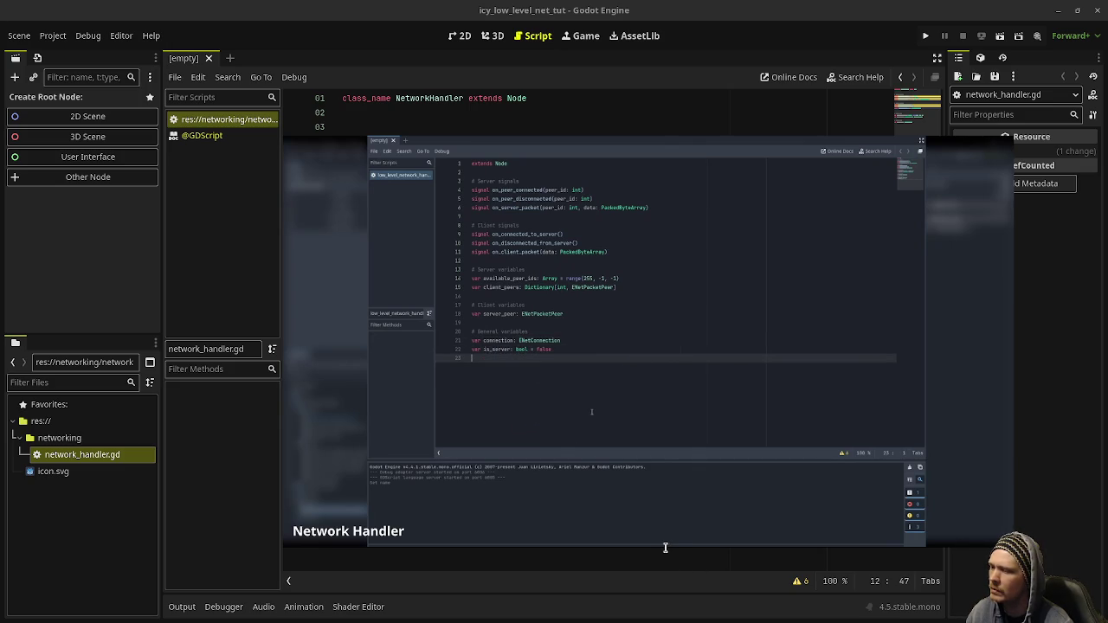
type("# generat")
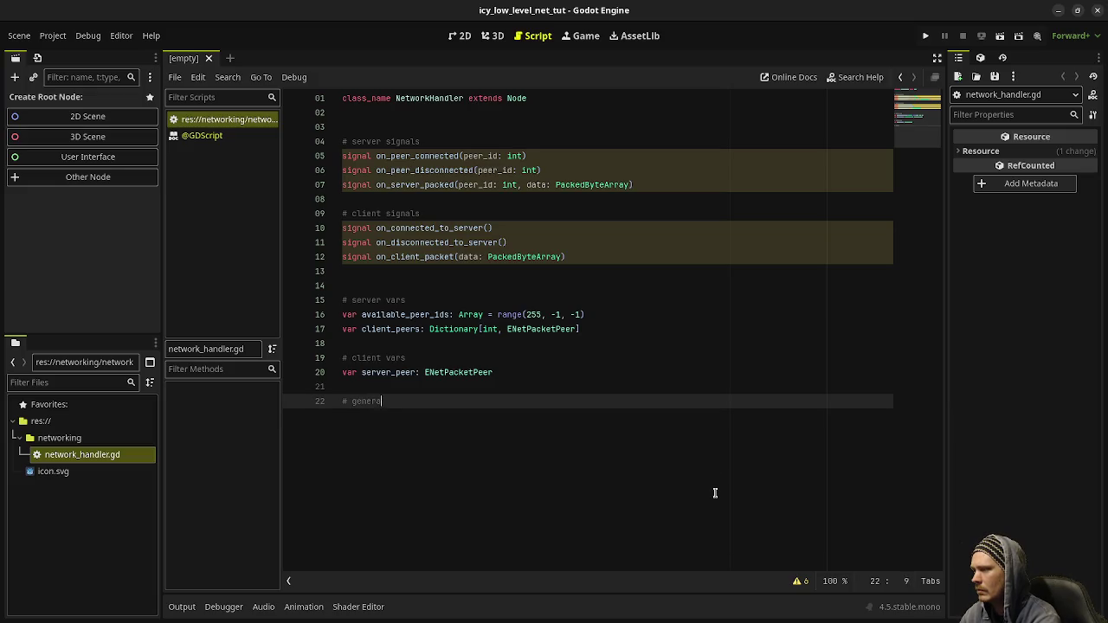
key("Return")
type("var connection: ")
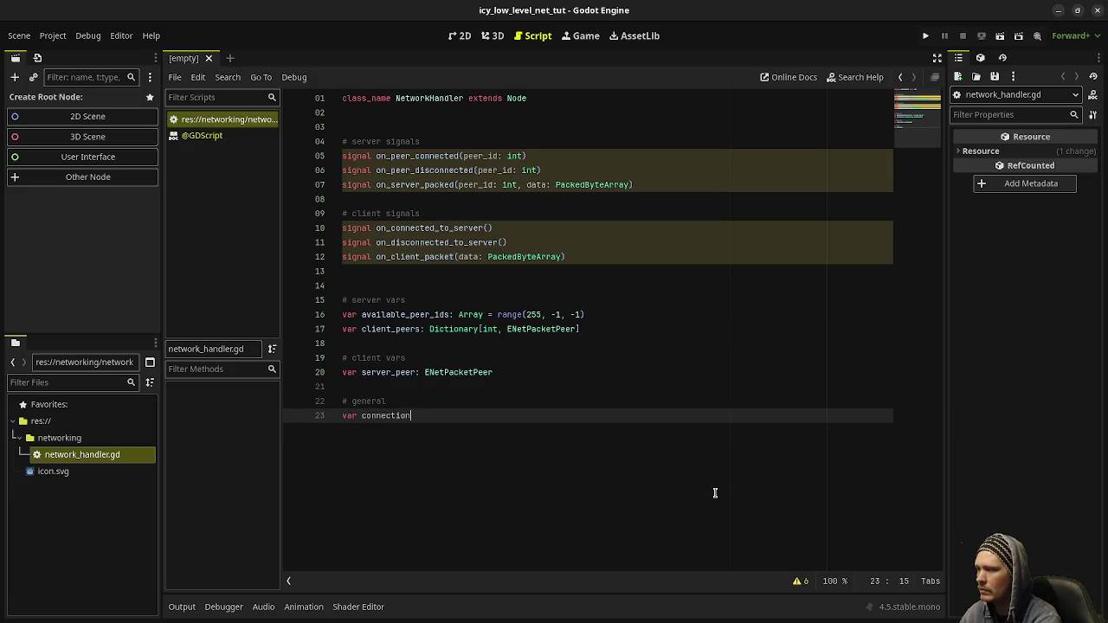
type("ENetC")
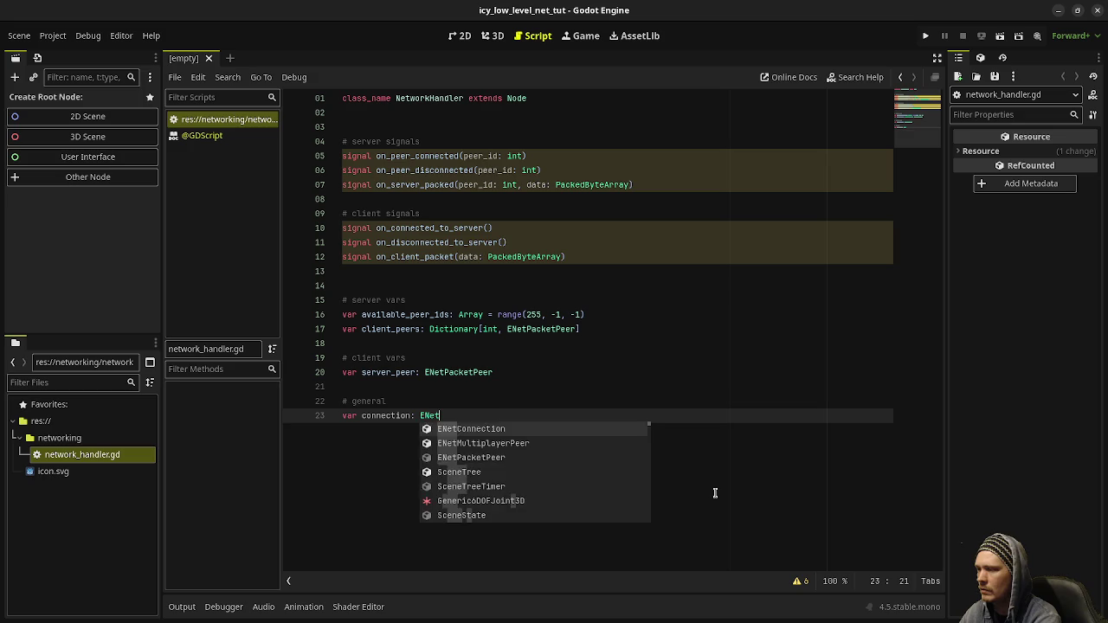
key("Return")
key("Return")
type("var is_")
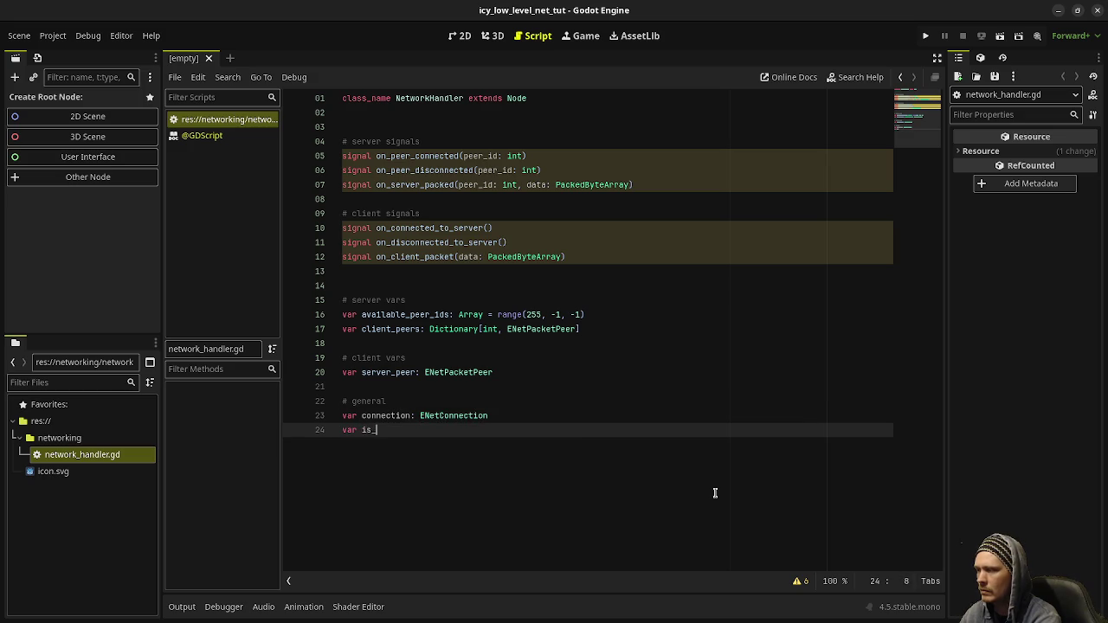
type("server: bool = false")
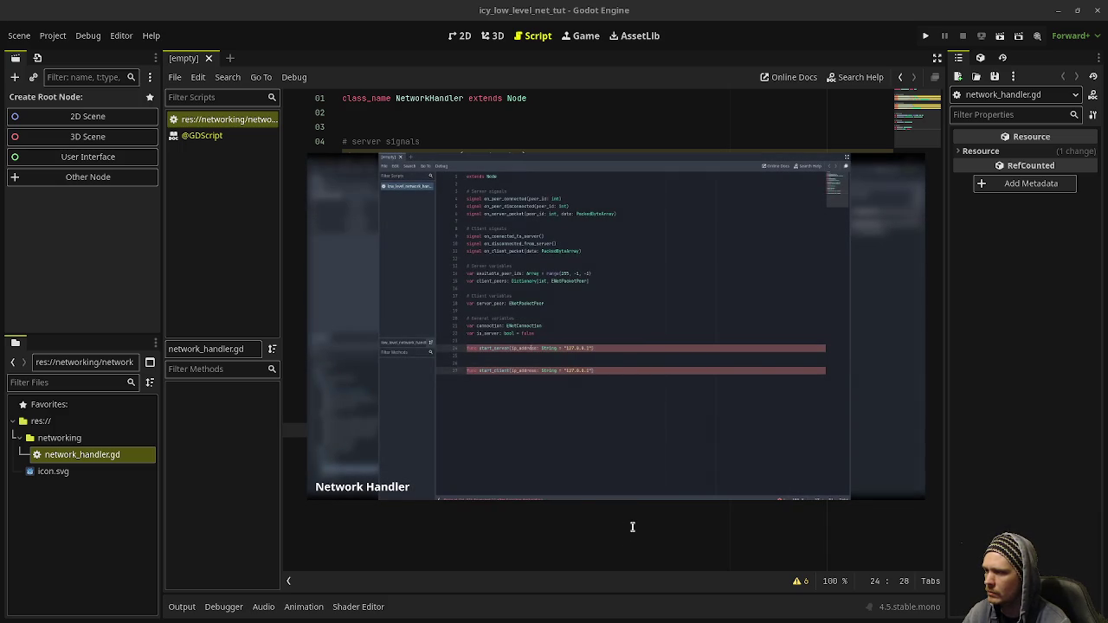
Below class_name, declare const DEFAULT_IP_ADDRESS: String = "localhost" and const DEFAULT_PORT: int = 8080.
mouse_move(630, 498)
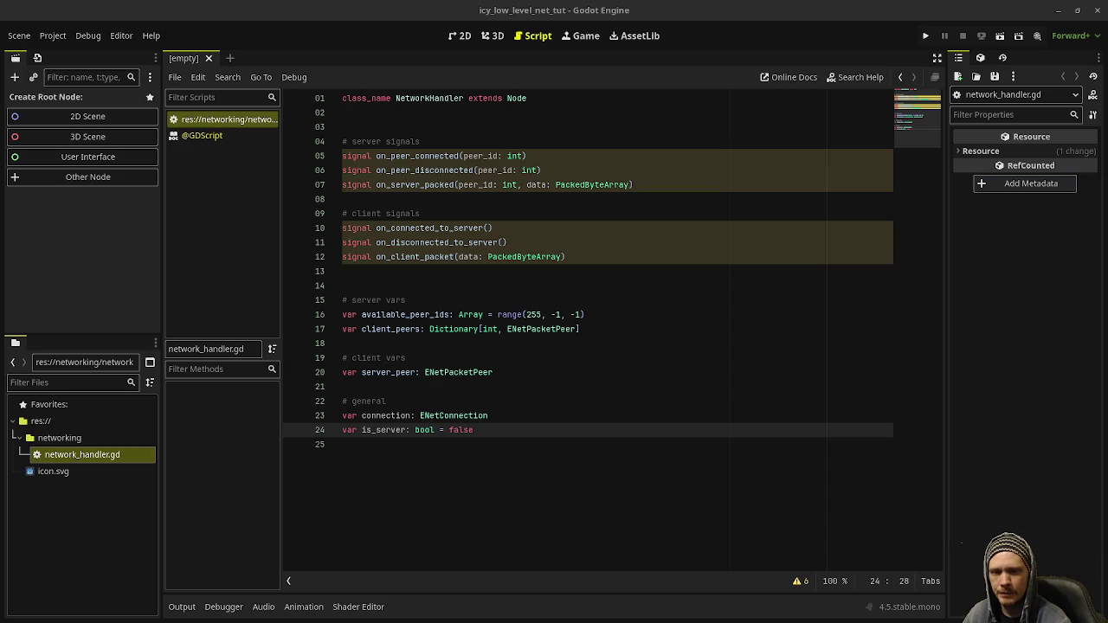
left_click(459, 123)
key("Return")
key("Up")
key("Return")
type("const ")
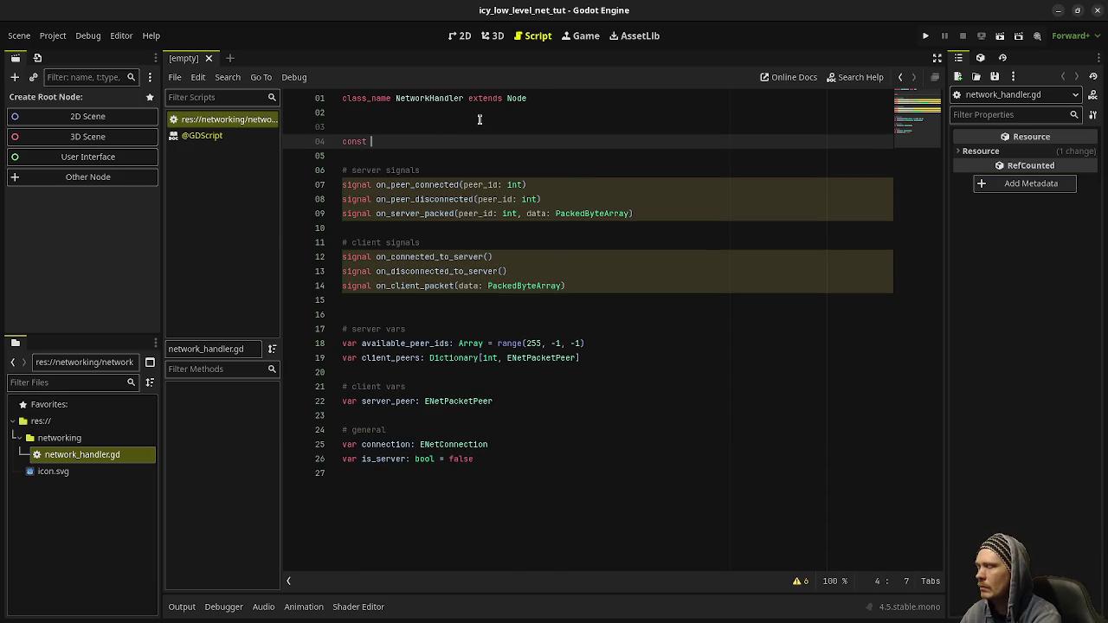
type("DEFAULT_IP_ADDRESS: ")
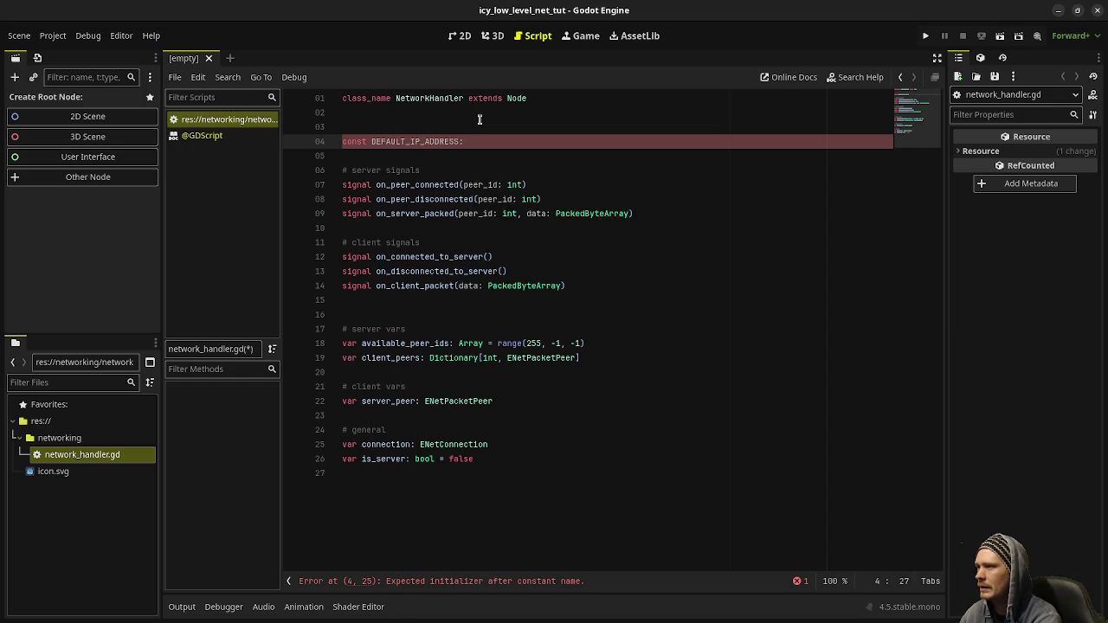
type("String")
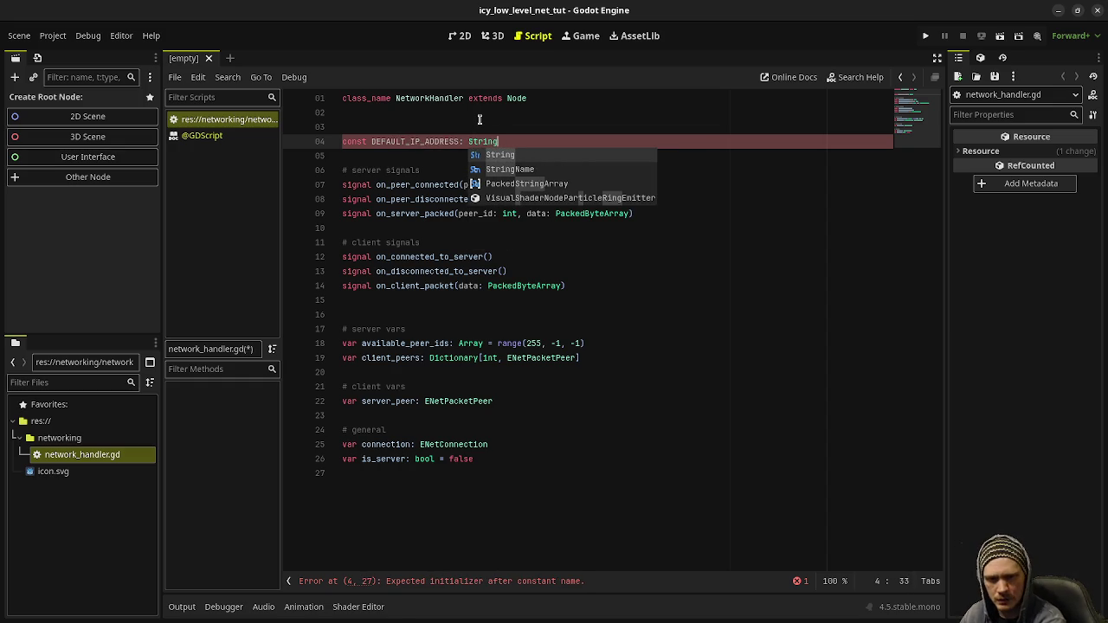
type(" = \"1")
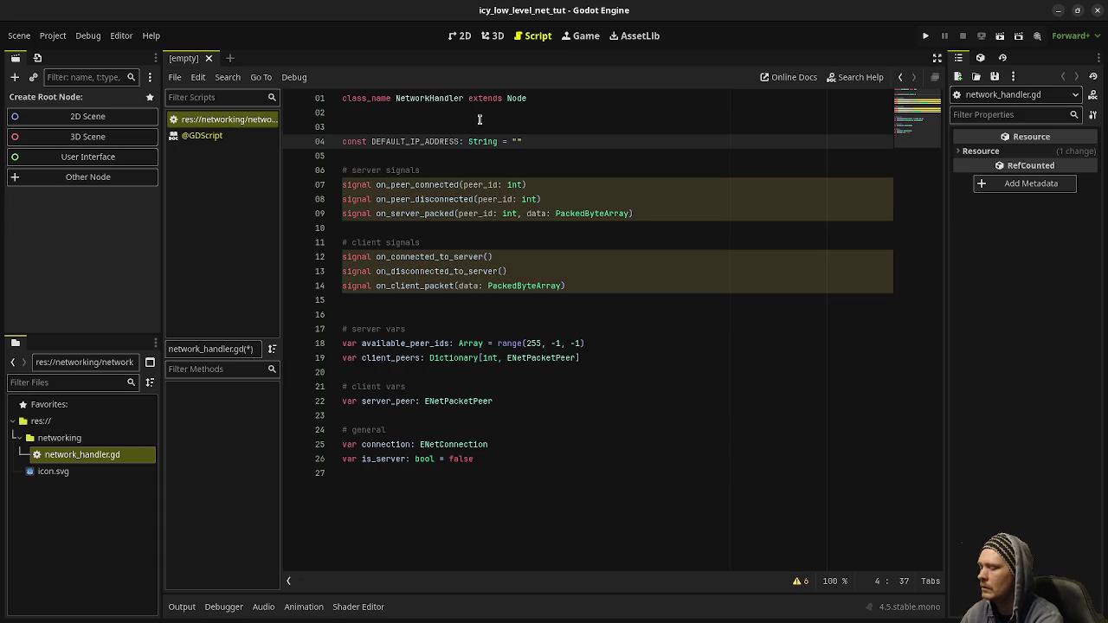
type("ocalhost")
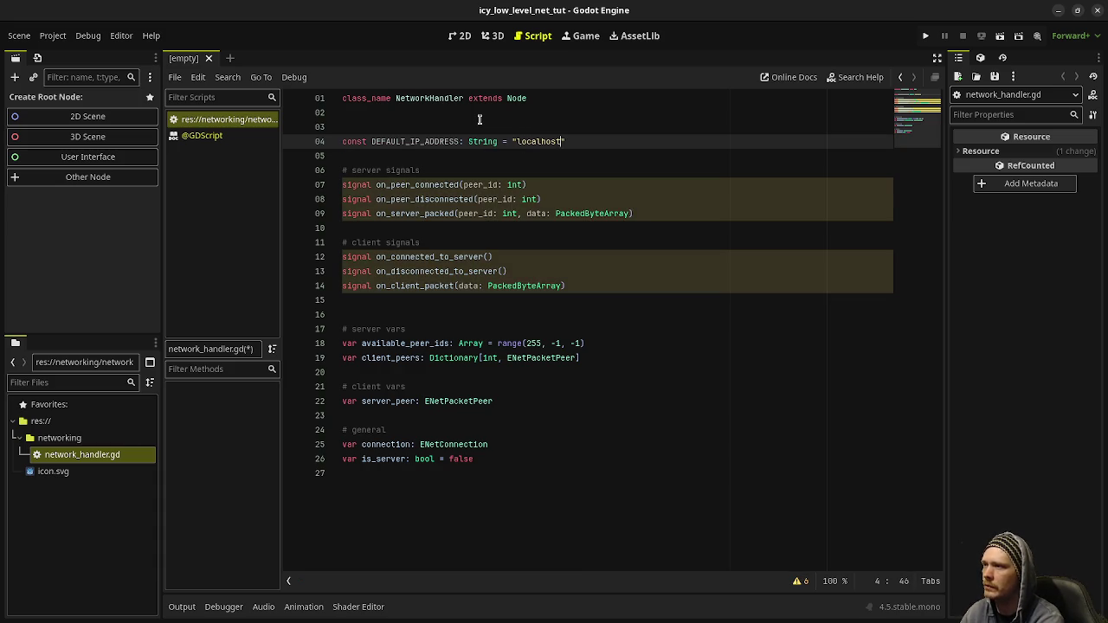
type("\"")
key("Return")
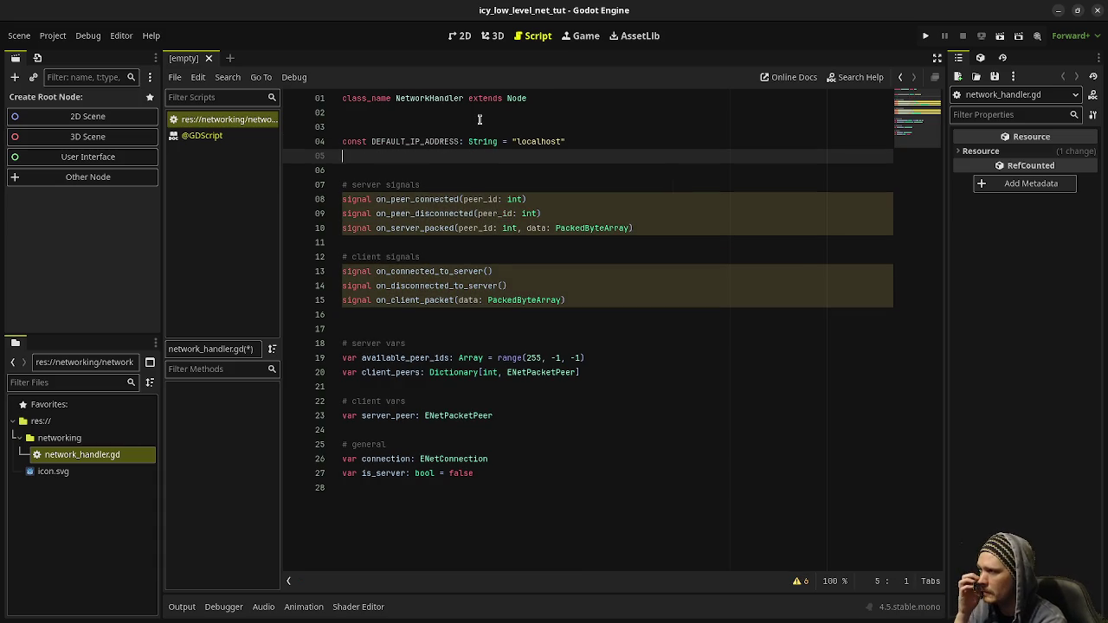
type("const DEFAULT_PORT: i")
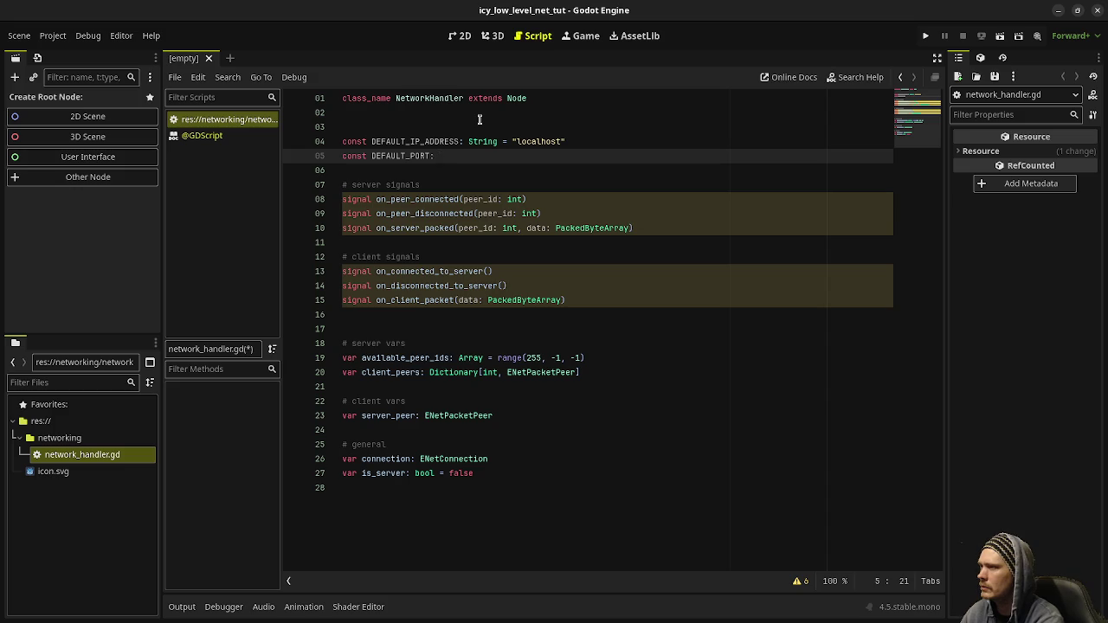
type("nt = ")
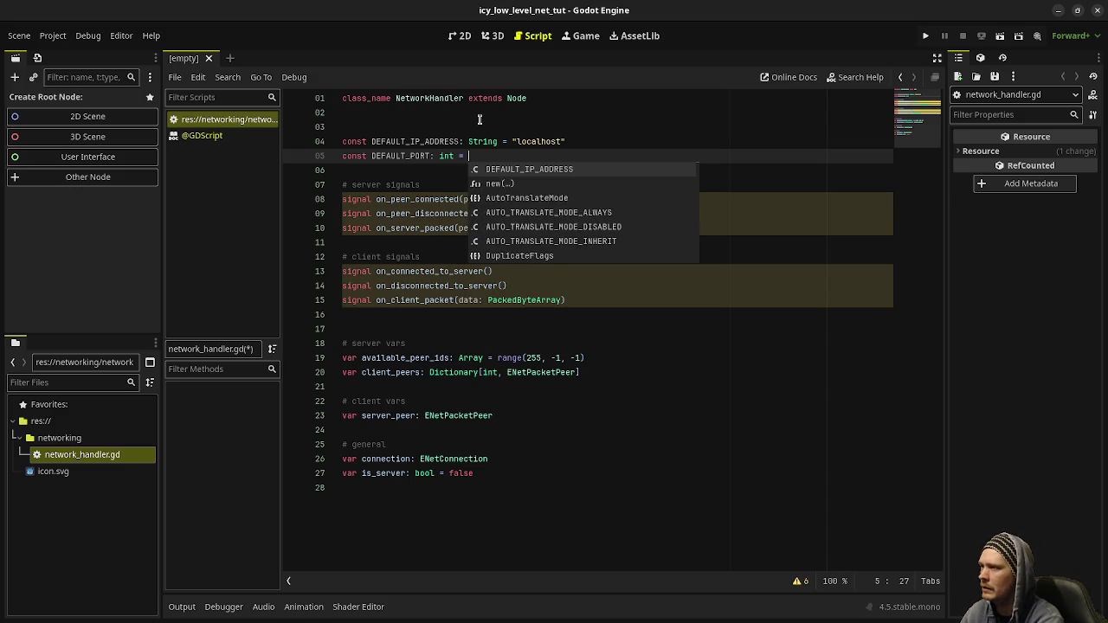
type("8080")
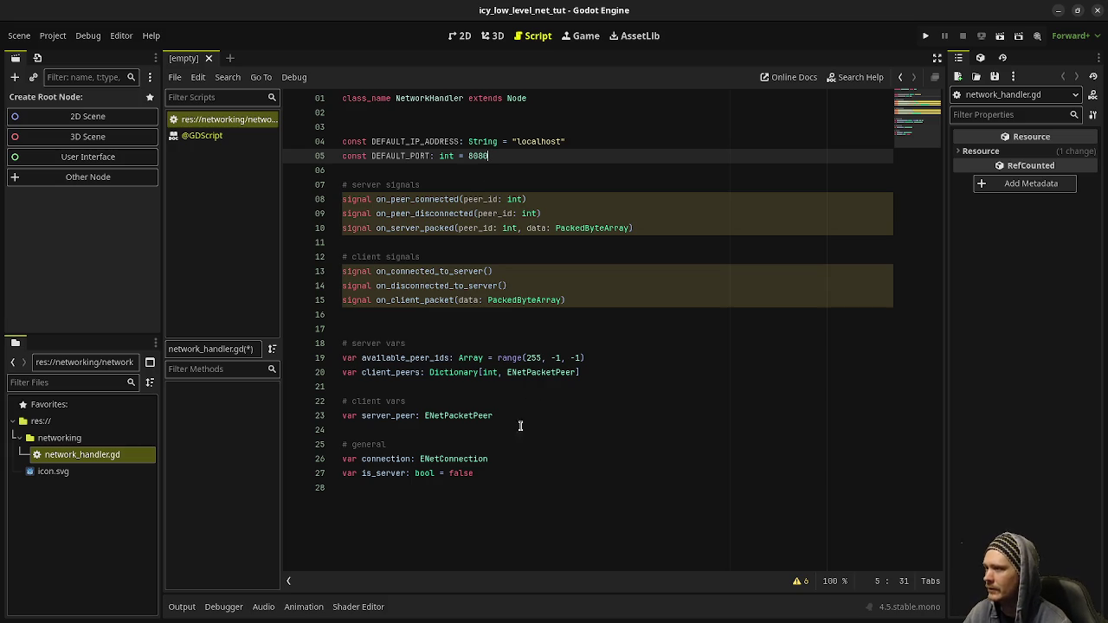
Add two new 'func start_' lines at the end of the script.
left_click(466, 500)
key("Return")
key("Return")
type("f")
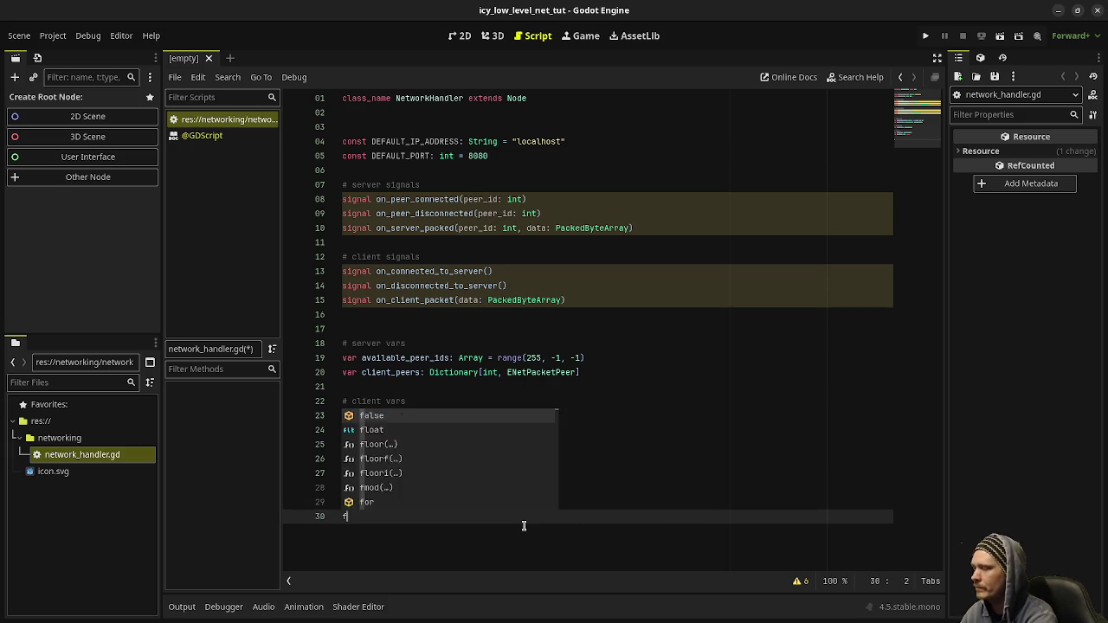
key("BackSpace")
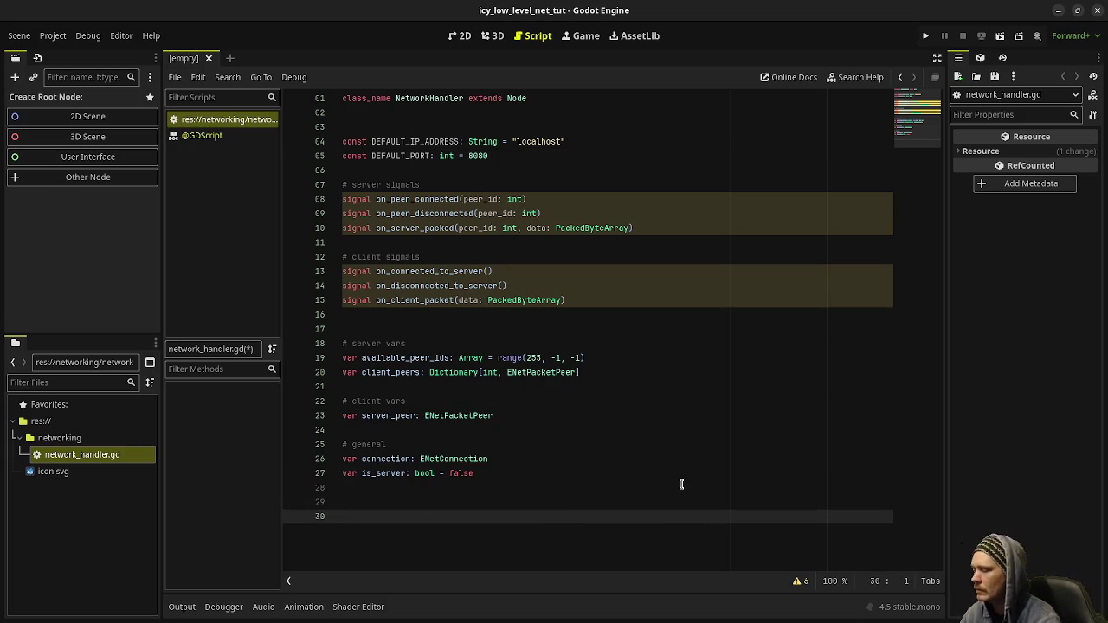
type("func")
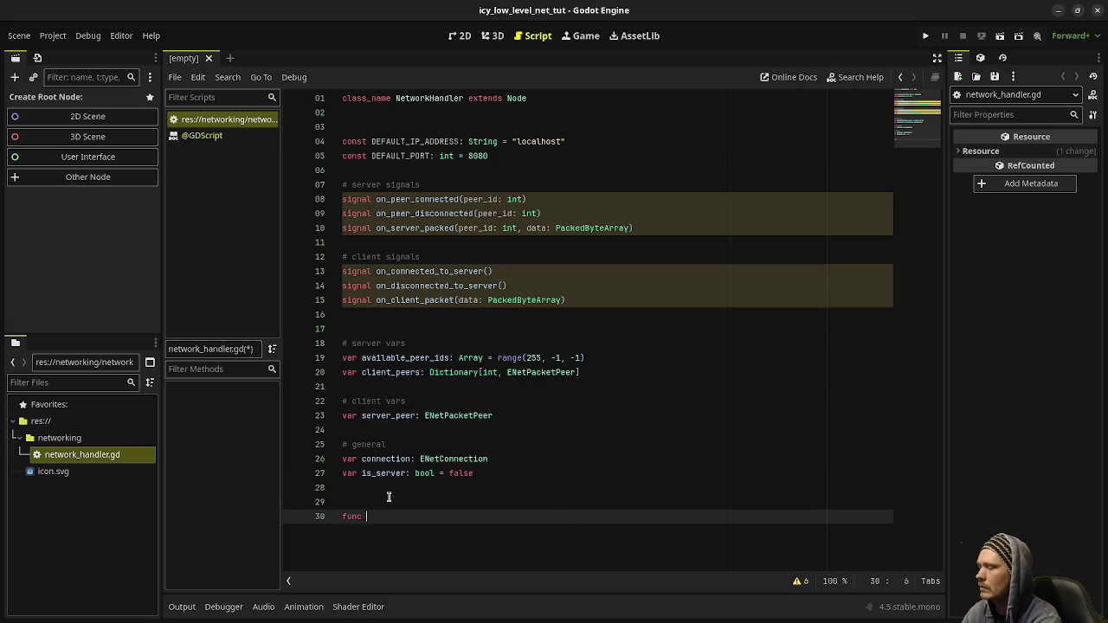
key("Return")
key("Return")
key("Return")
type("func ")
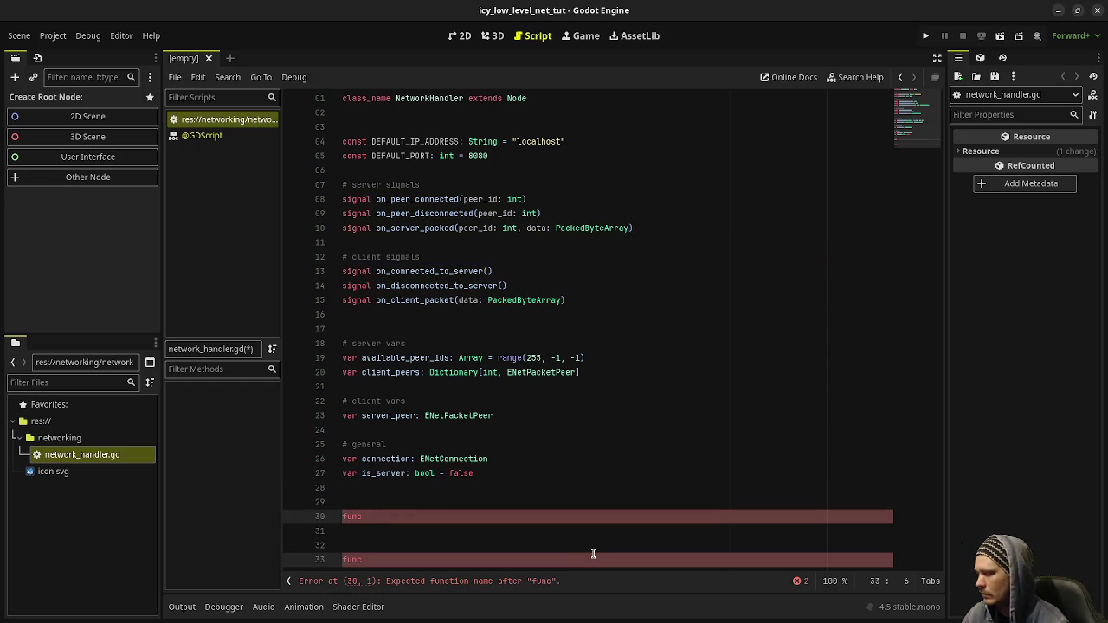
type("start_")
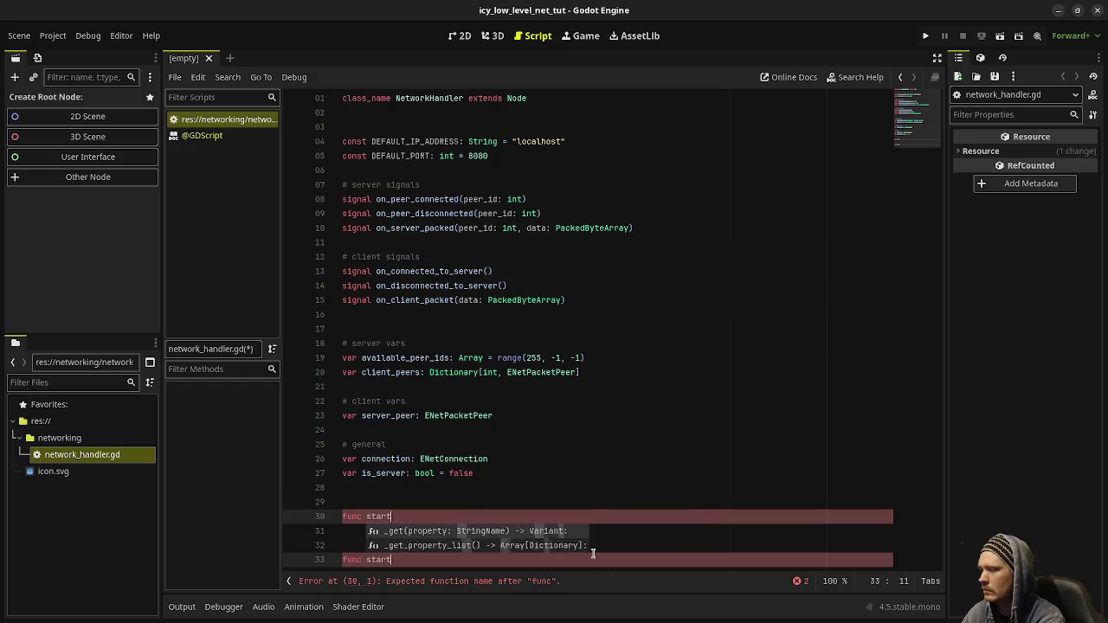
Give both functions ip_address = DEFAULT_IP_ADDRESS and port: int = DEFAULT_PORT parameters, returning void.
left_click(426, 517)
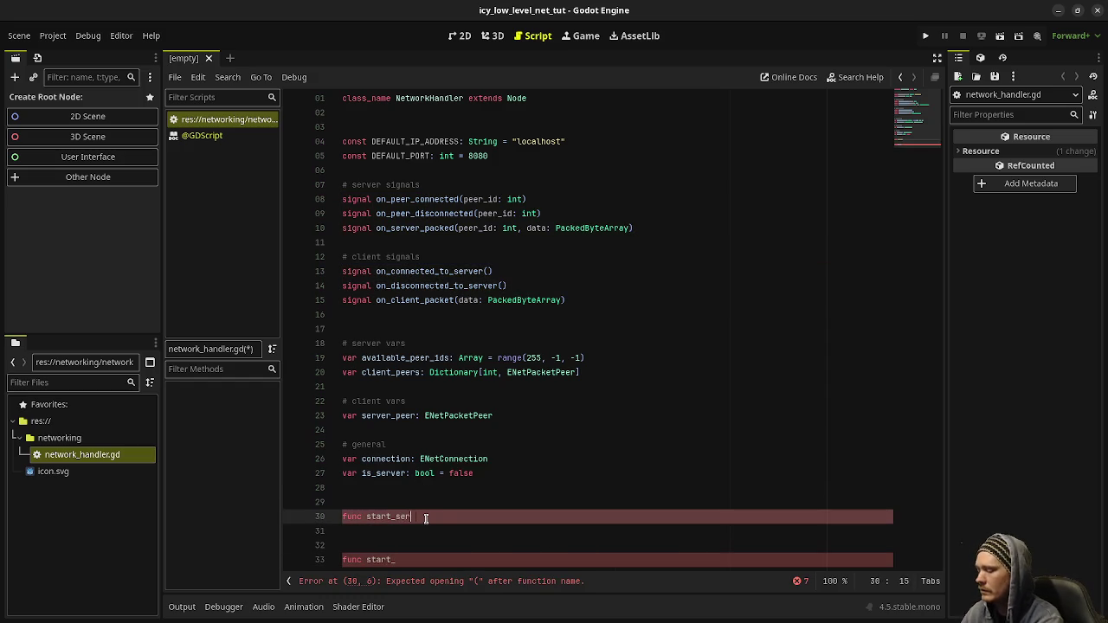
left_click(414, 561)
type("client(")
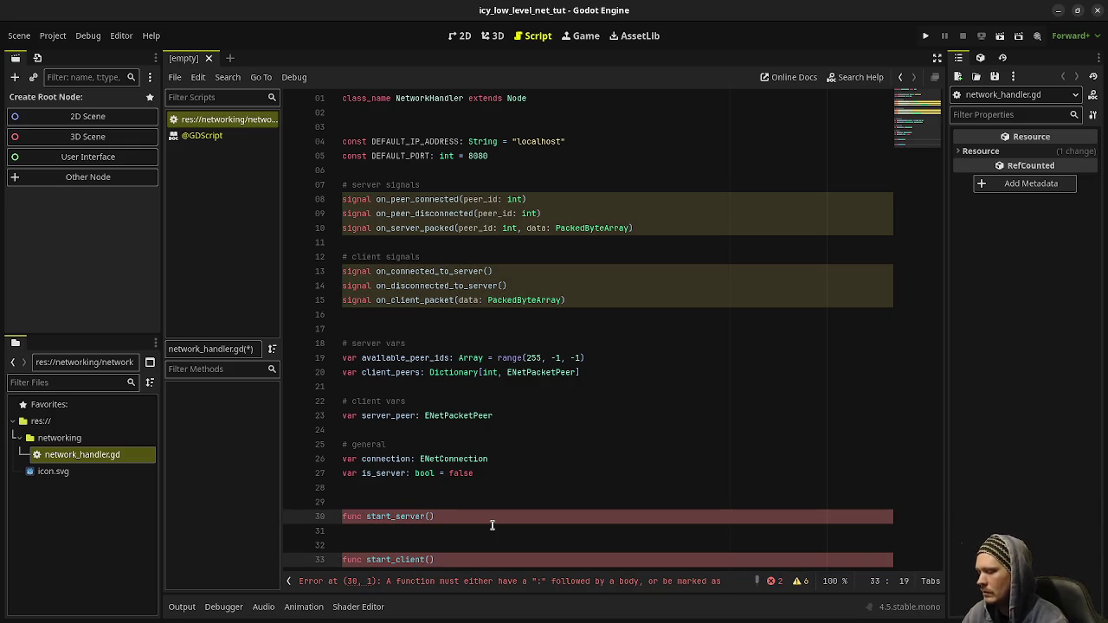
type("ip")
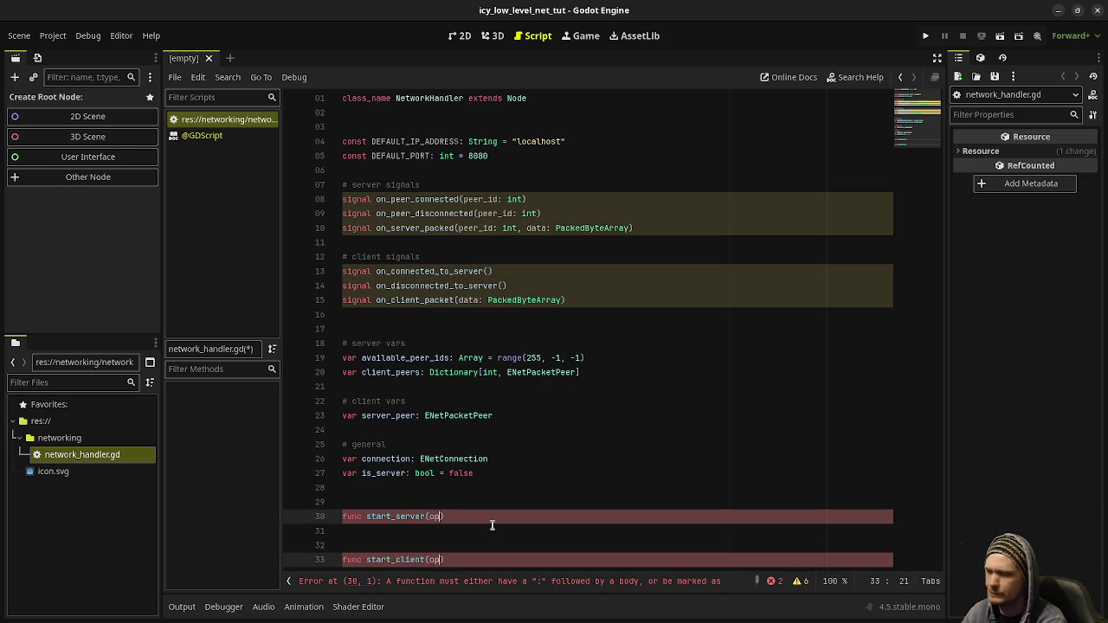
type("_address: ")
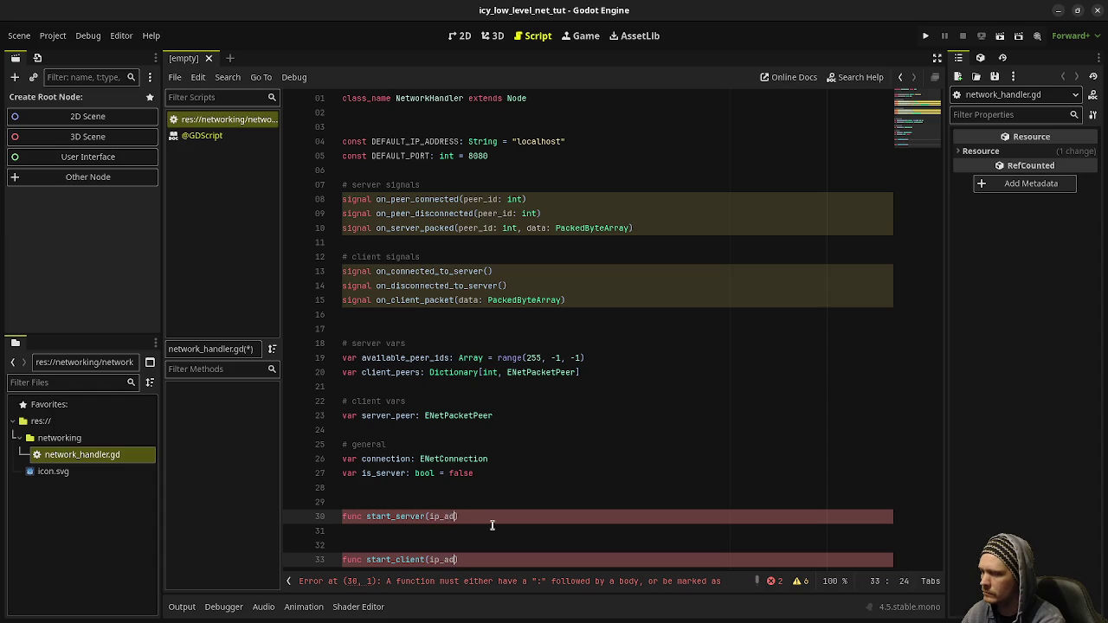
type("String =")
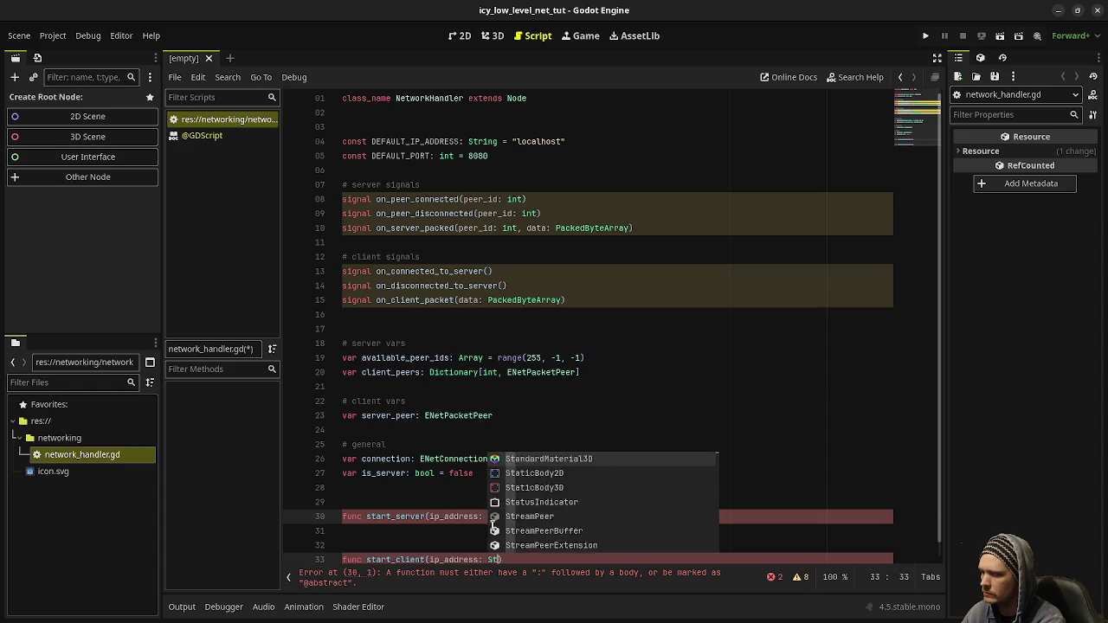
key("BackSpace")
key("BackSpace")
key("BackSpace")
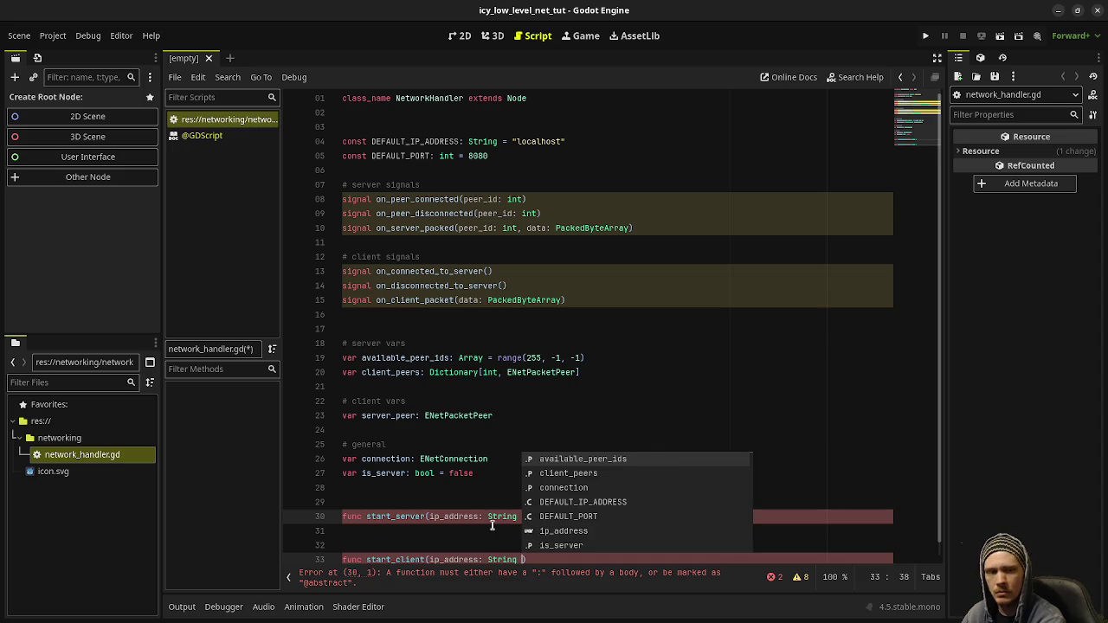
type("= ")
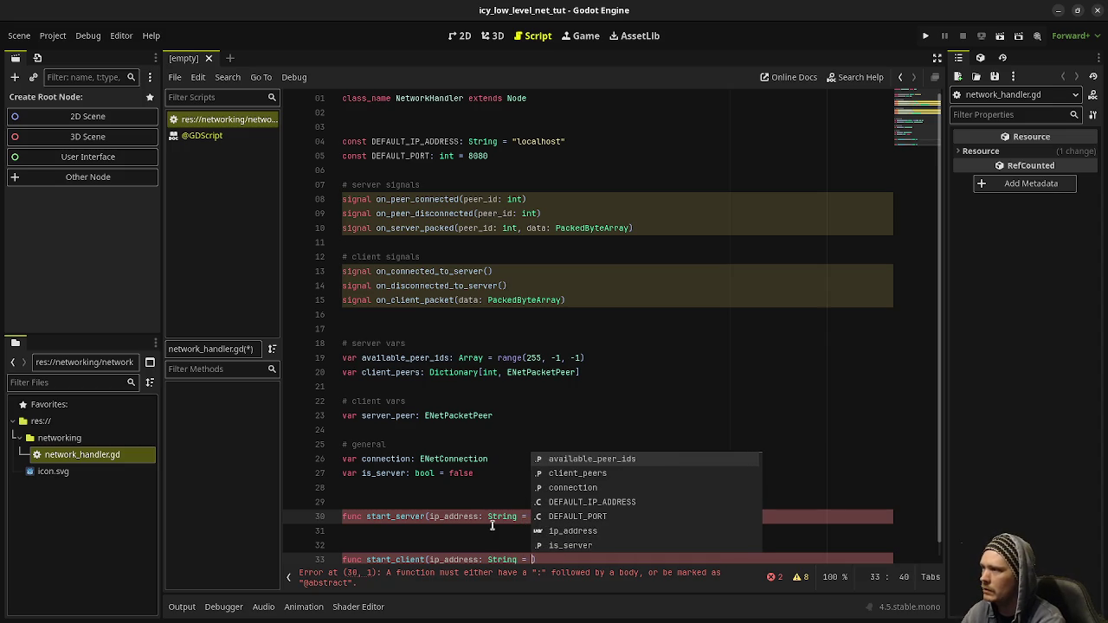
type("DEFAUL")
key("Return")
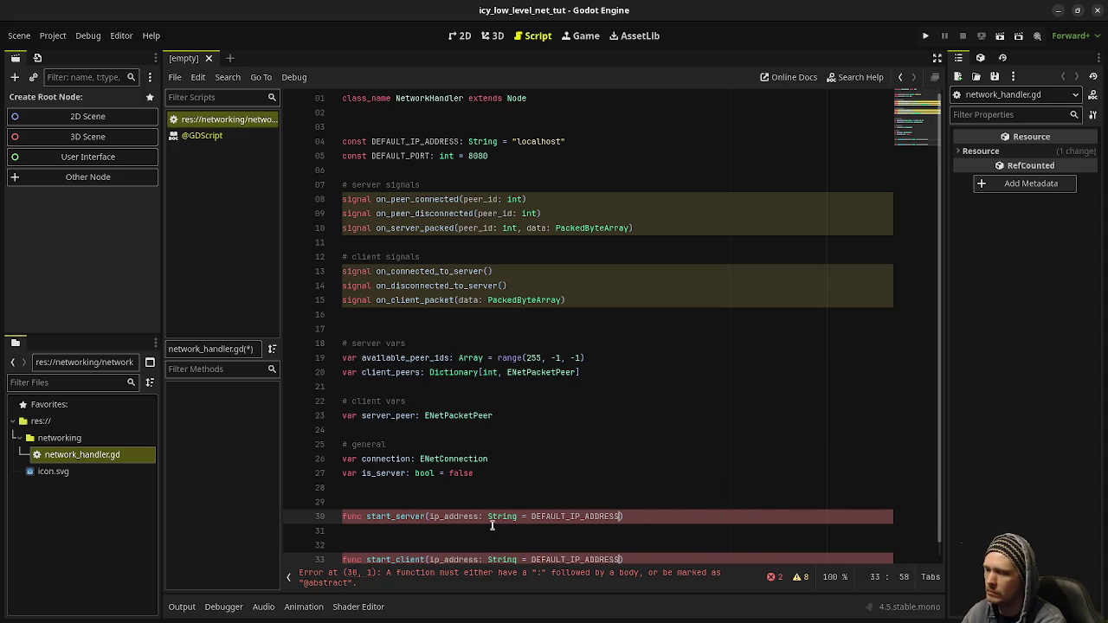
type(", ")
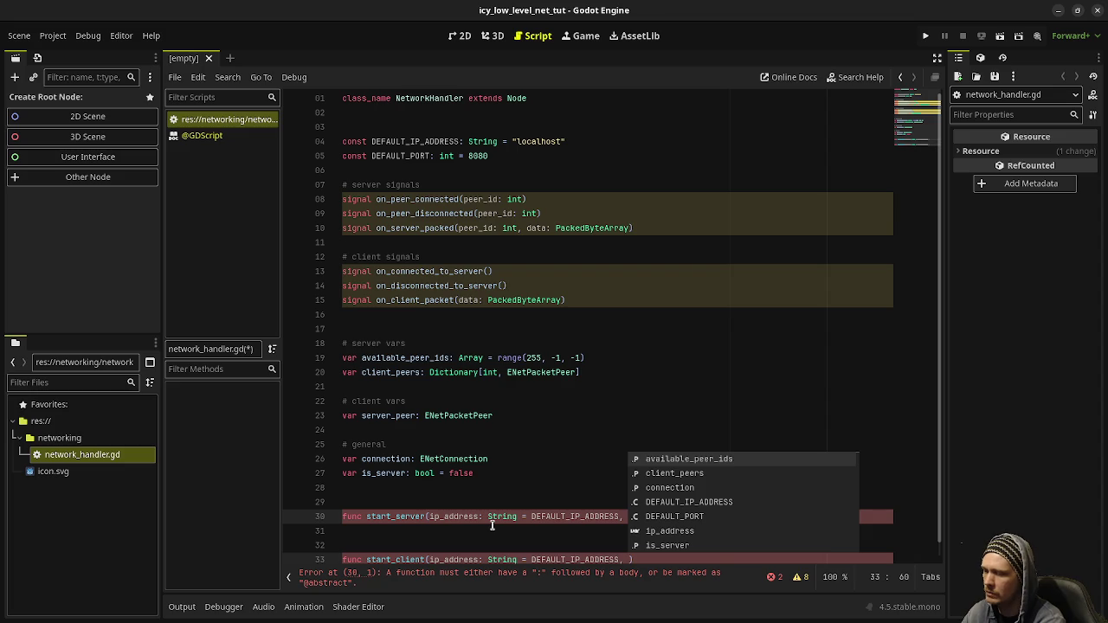
type("port: int =")
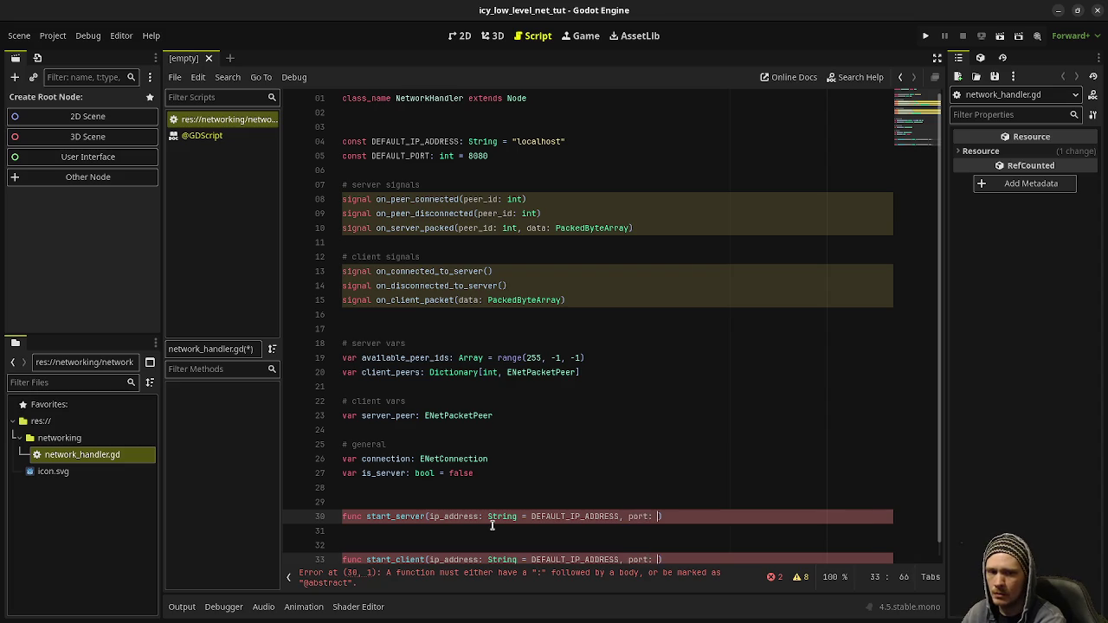
type(" DEFAULT_POR")
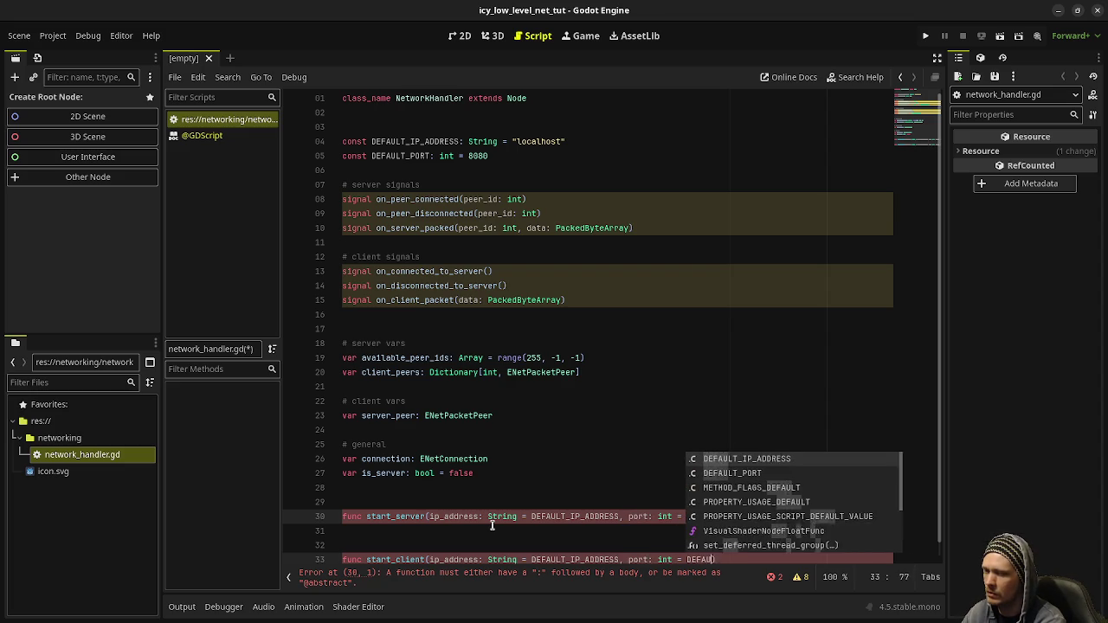
type("T) -> voi")
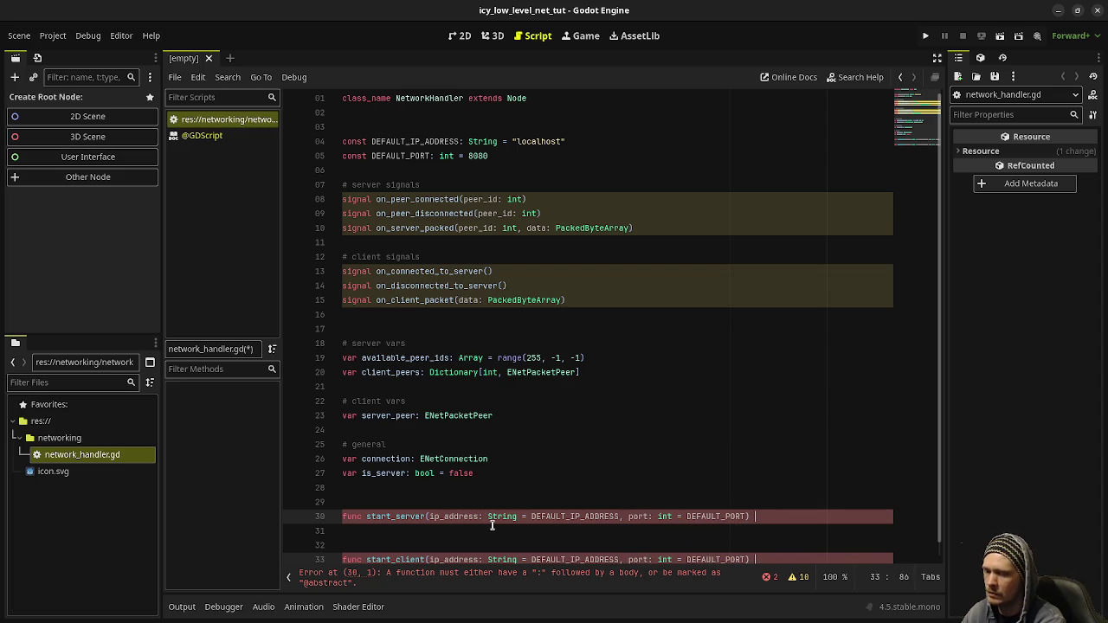
type("d:")
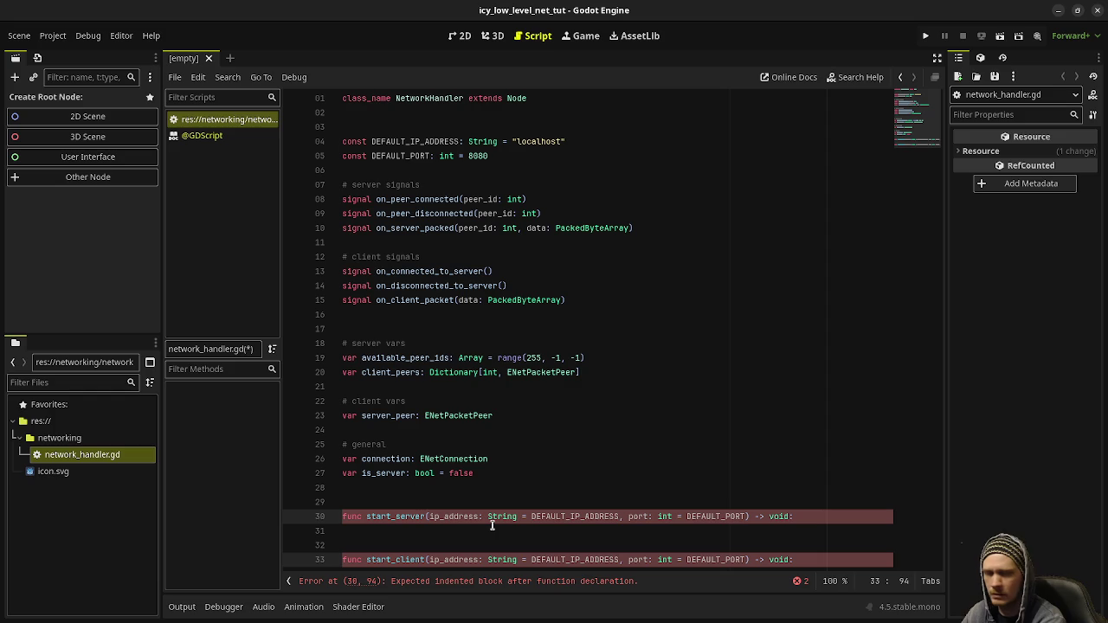
key("Return")
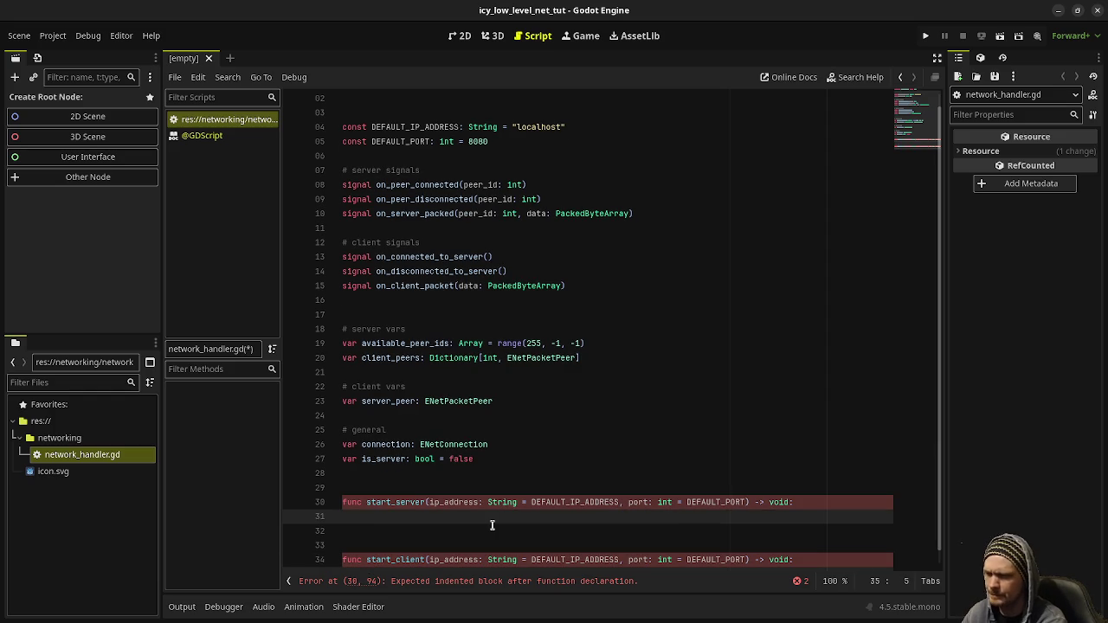
Give both functions pass bodies, then set connection = ENetConnection.new() in start_server.
type("pass")
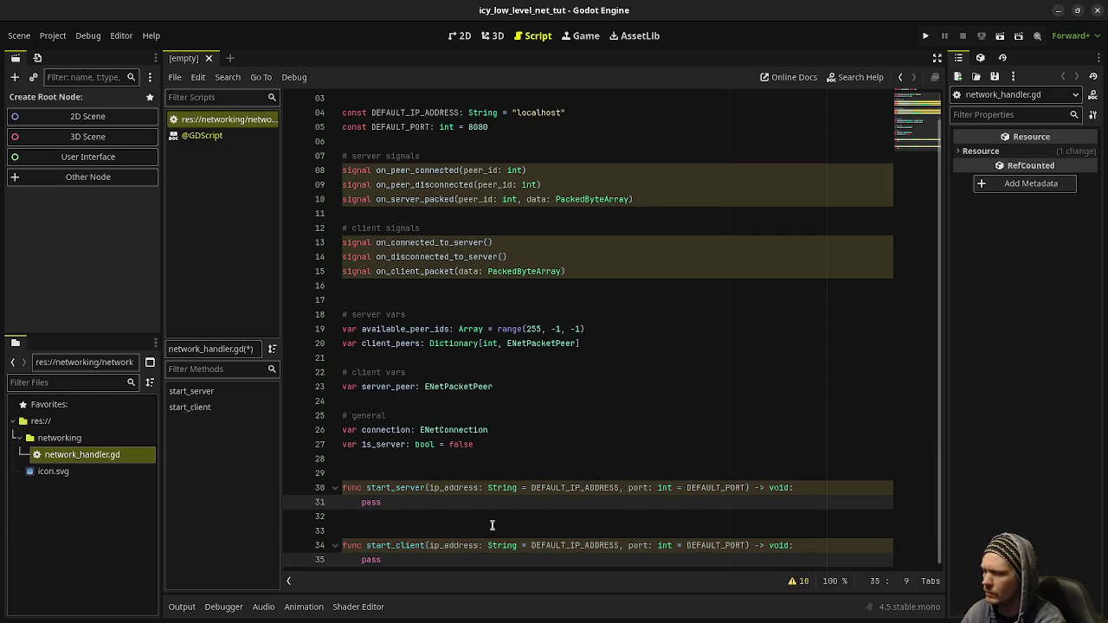
left_click(492, 525)
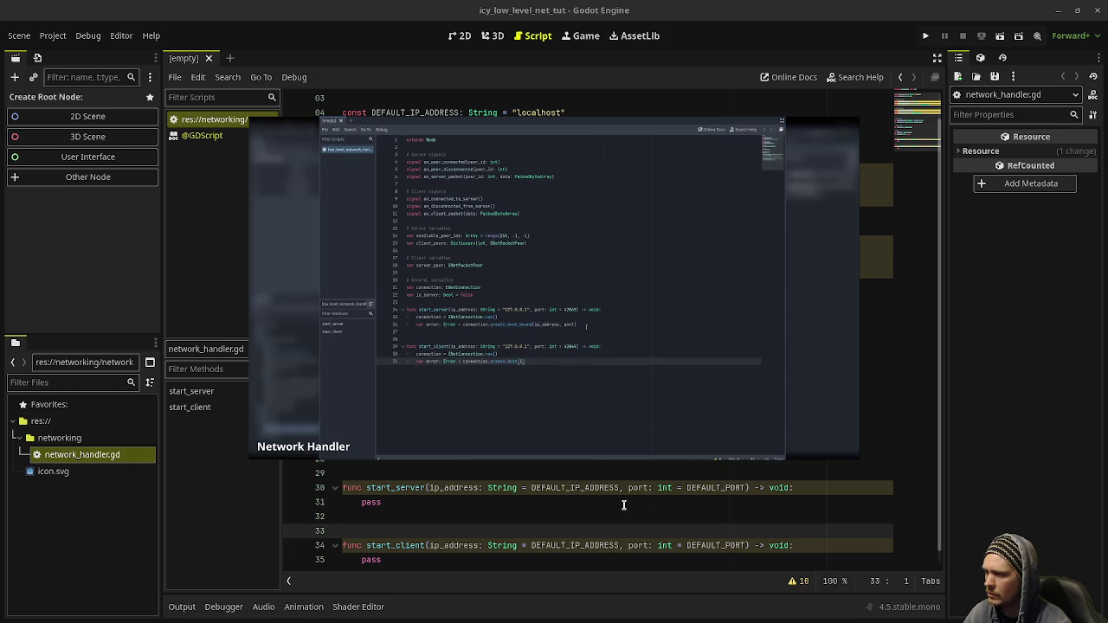
left_click(555, 442)
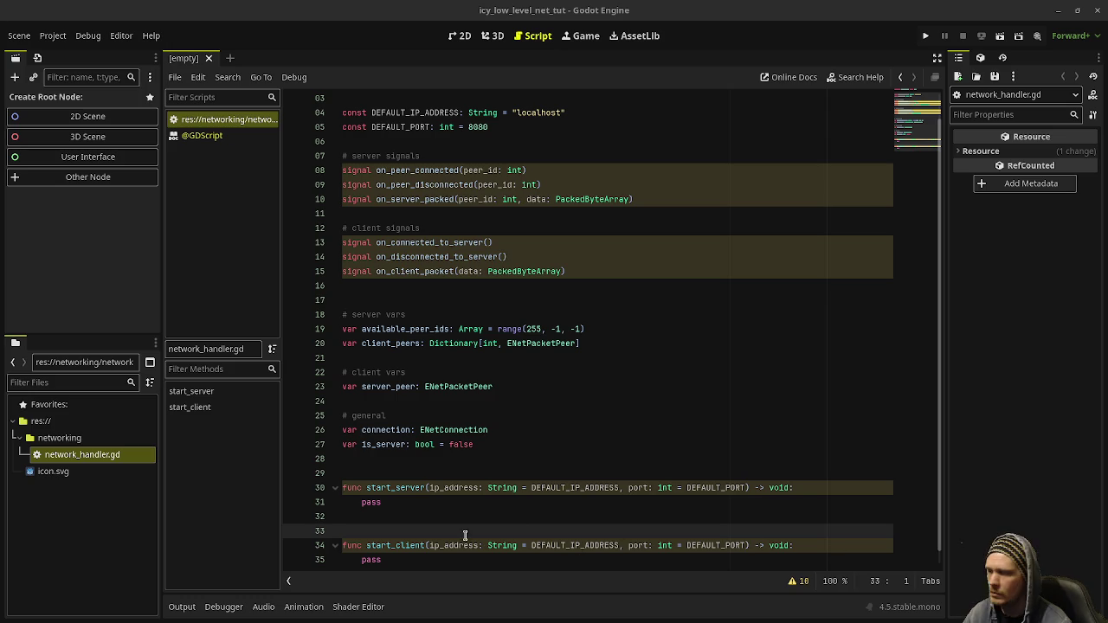
left_click(399, 502)
double_click(373, 502)
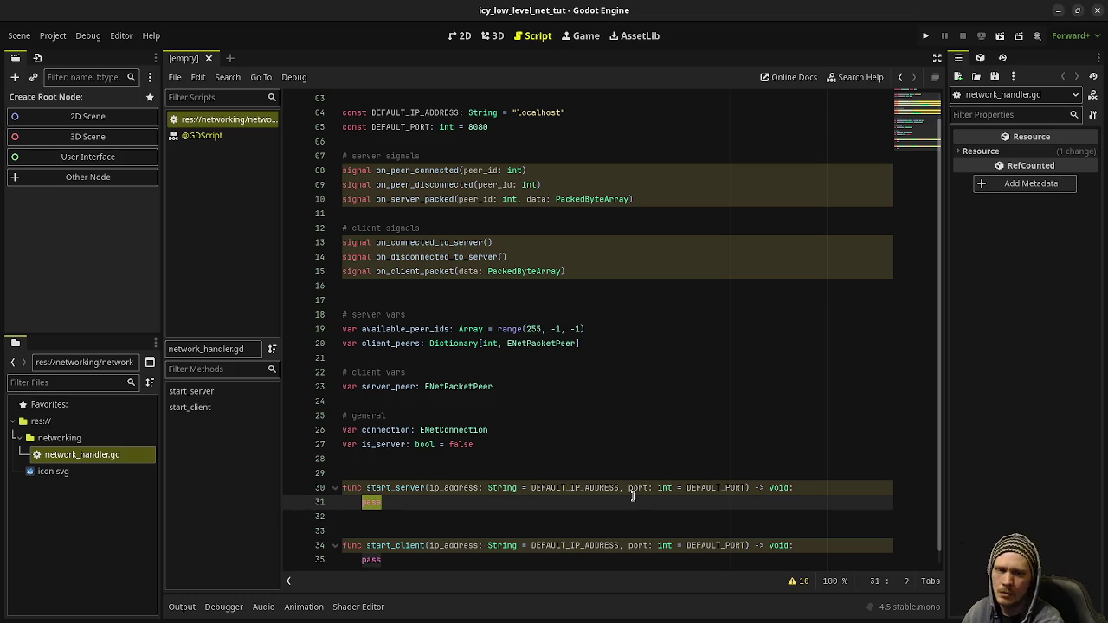
type("conn")
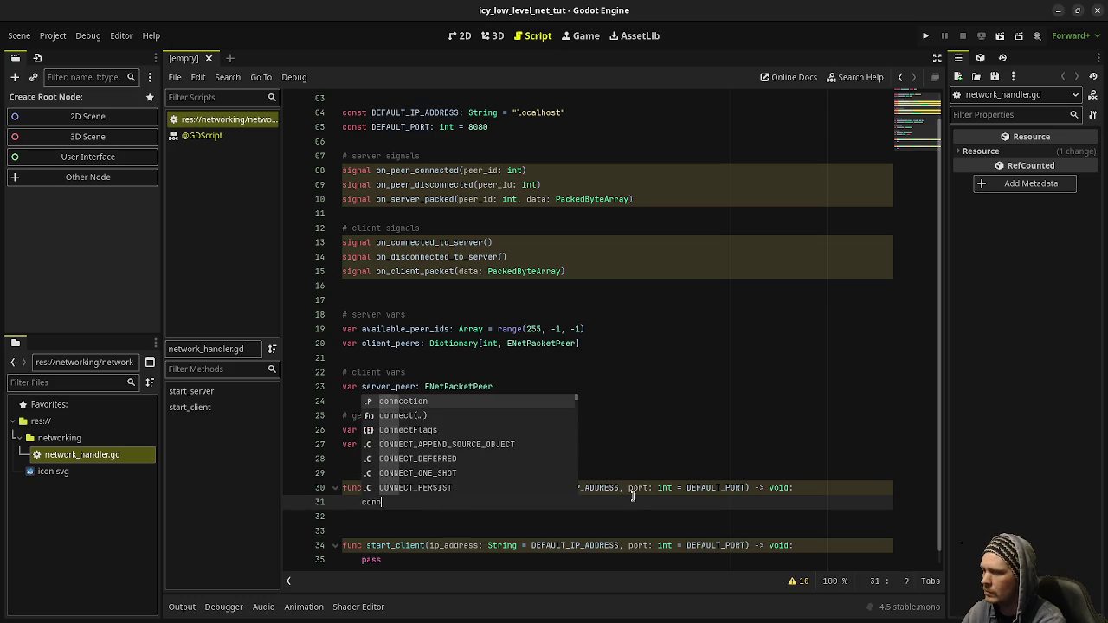
type("ect = ENetC")
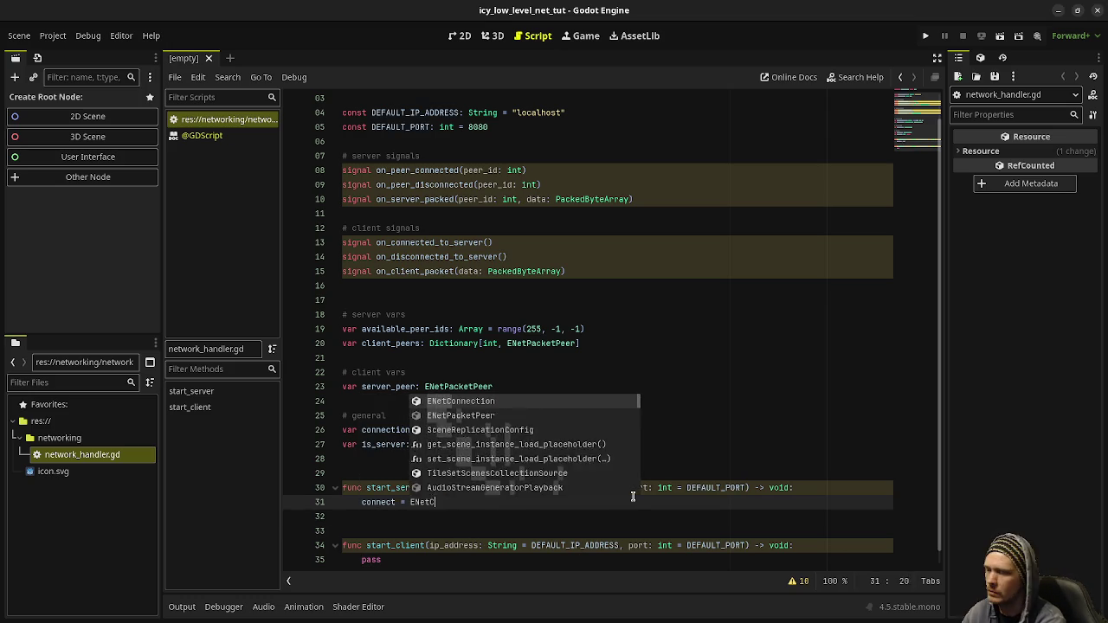
type("onnection.new()")
key("Return")
type("c")
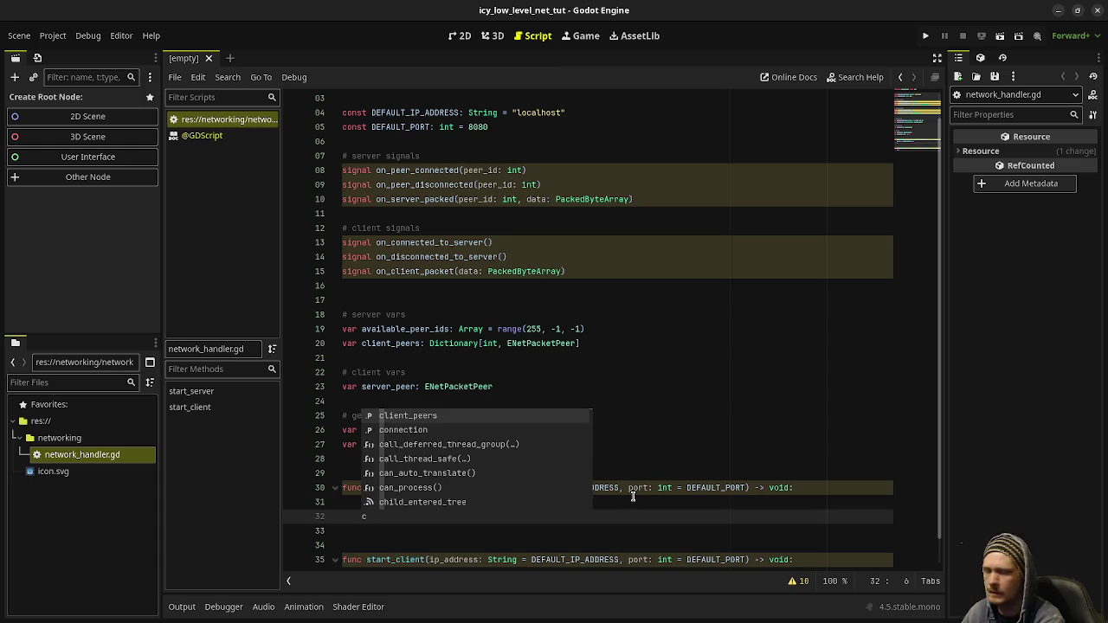
left_click(797, 291)
double_click(376, 499)
type("c")
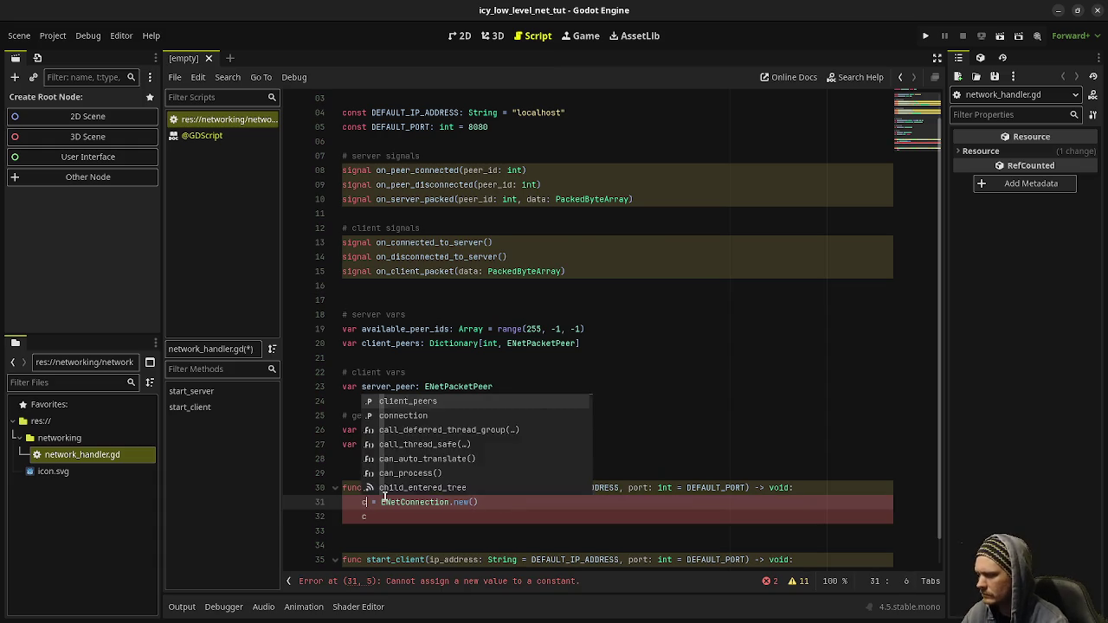
type("onnection")
In start_server, add var error: Error = connection.create_host_bound(ip_address, port).
left_click(491, 377)
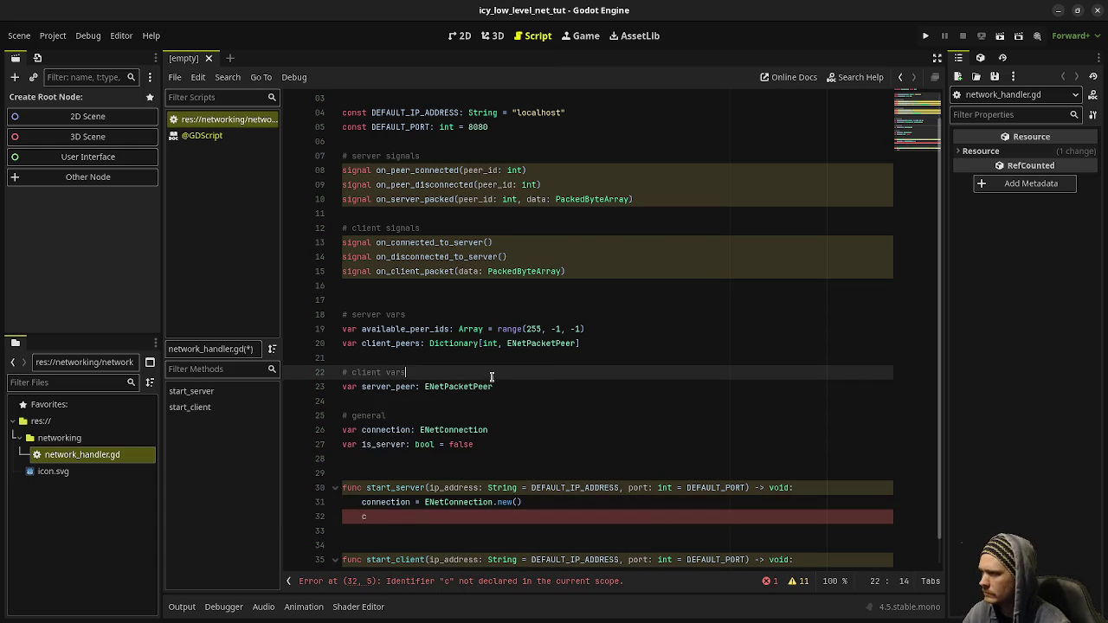
double_click(388, 431)
left_click(374, 514)
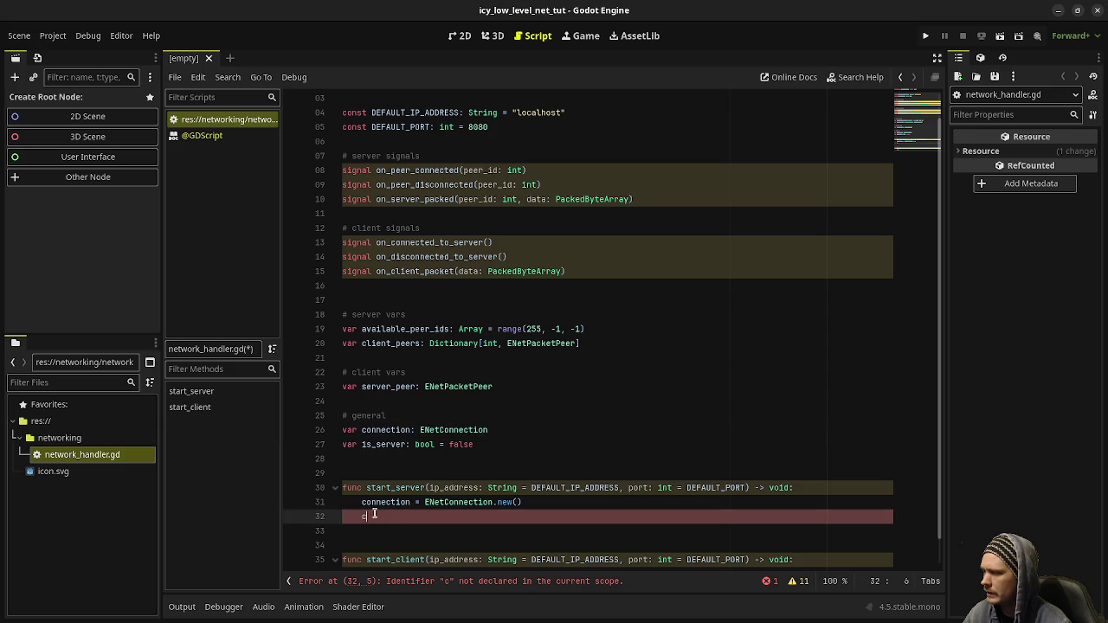
type("connection")
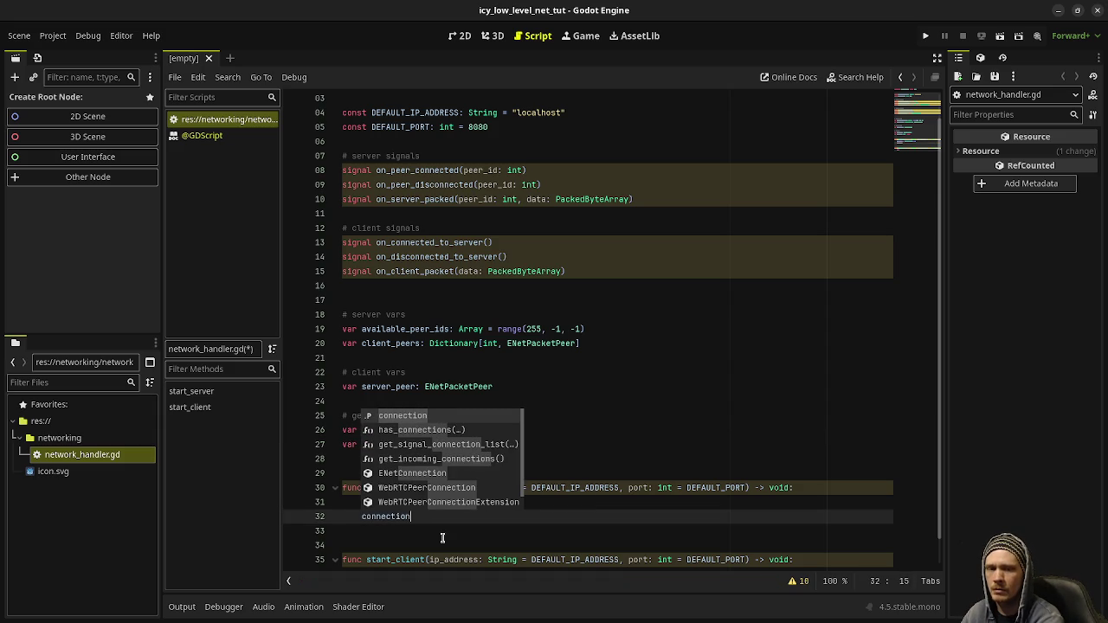
key("BackSpace")
key("BackSpace")
key("BackSpace")
type("var")
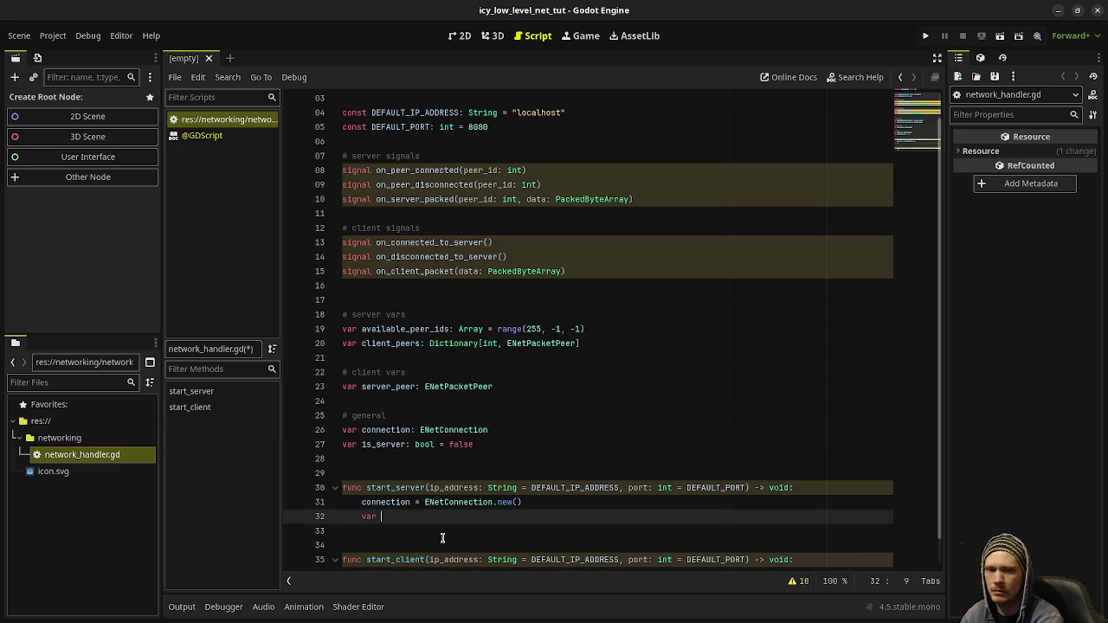
type(" error: Error ")
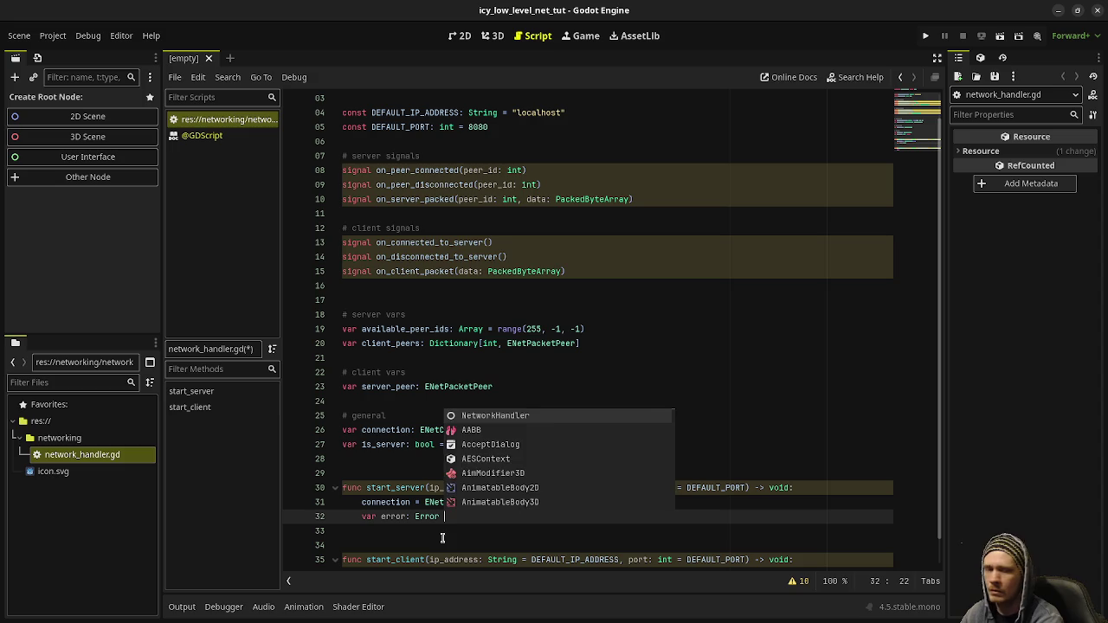
type("= connection.")
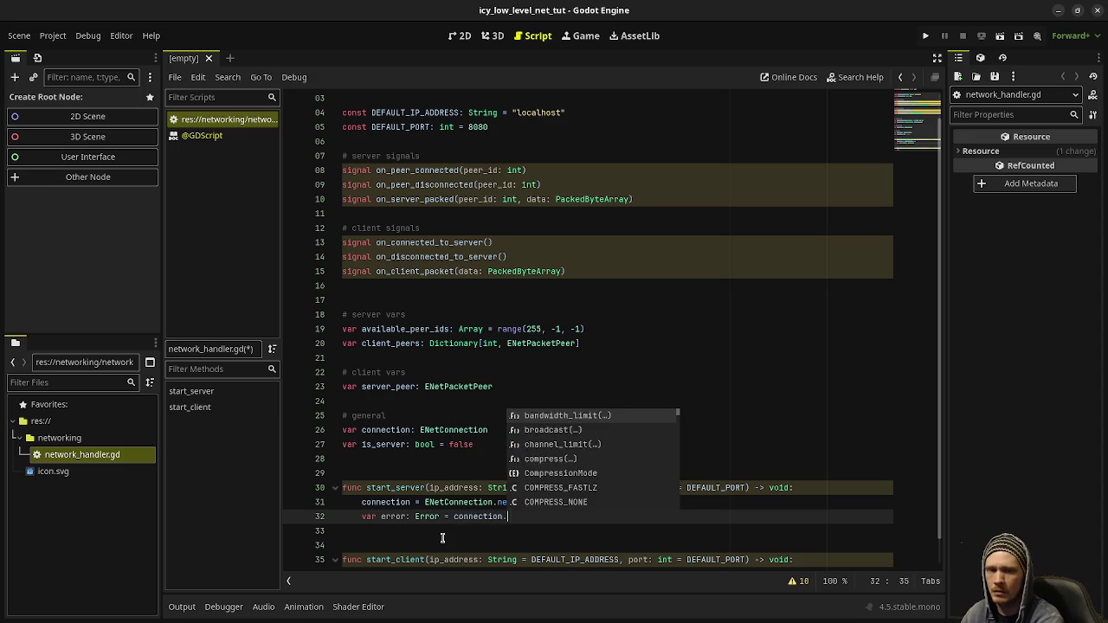
type("create_host_bound")
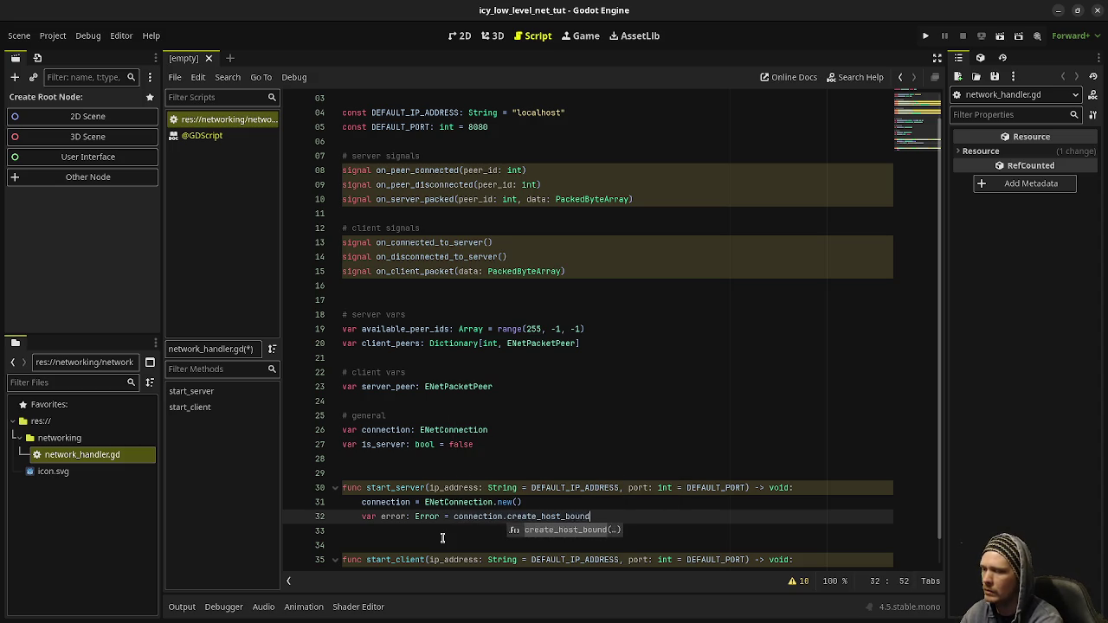
type("(ip_addres")
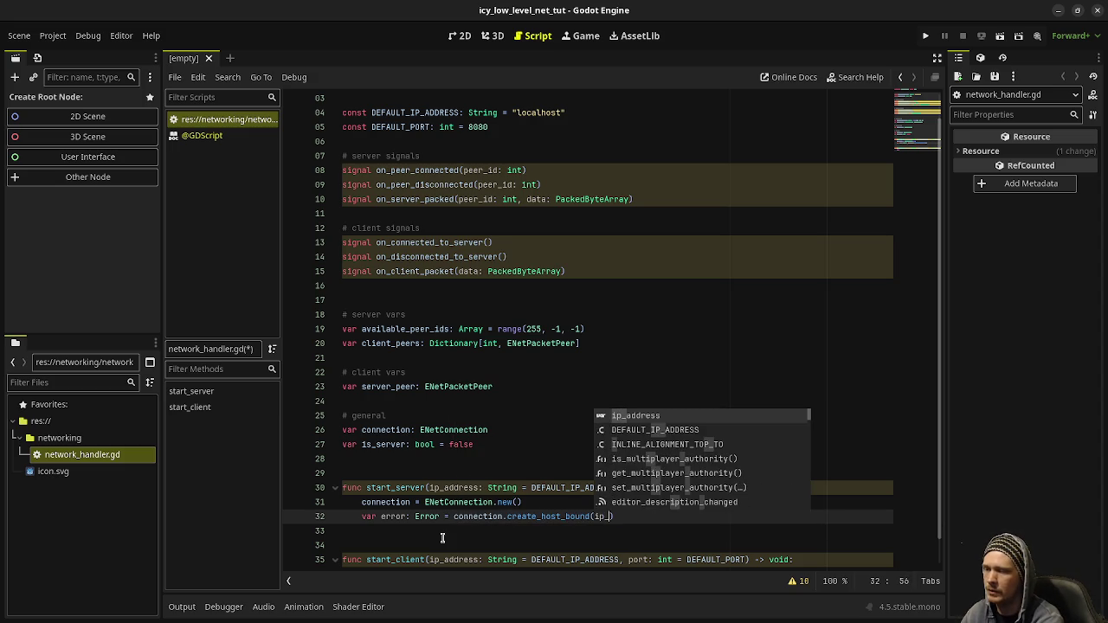
type("s, p")
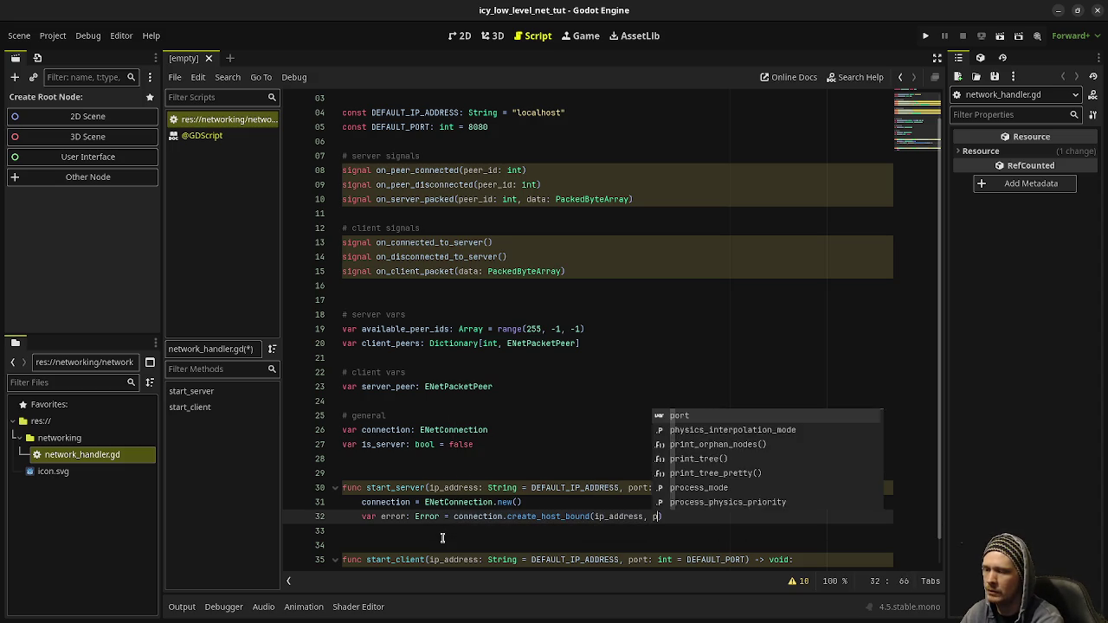
type("ort)")
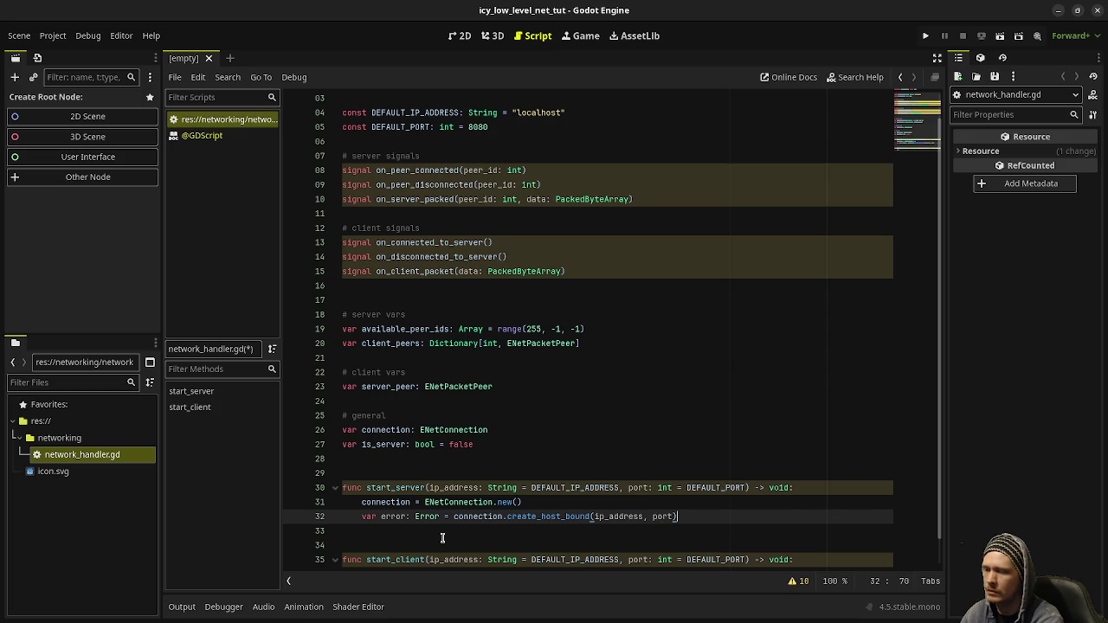
scroll(441, 537, "down", 1)
In start_client, set connection = ENetConnection.new() and store connection.create_host(1) in var error.
left_click(418, 537)
double_click(372, 544)
type("connection.")
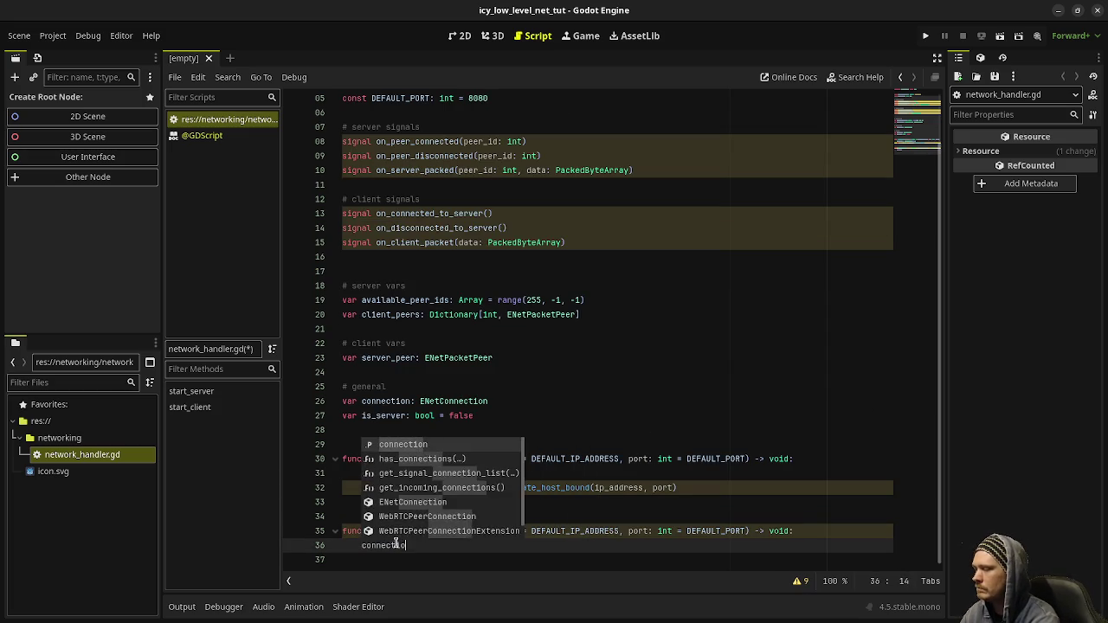
key("BackSpace")
type("= ENet")
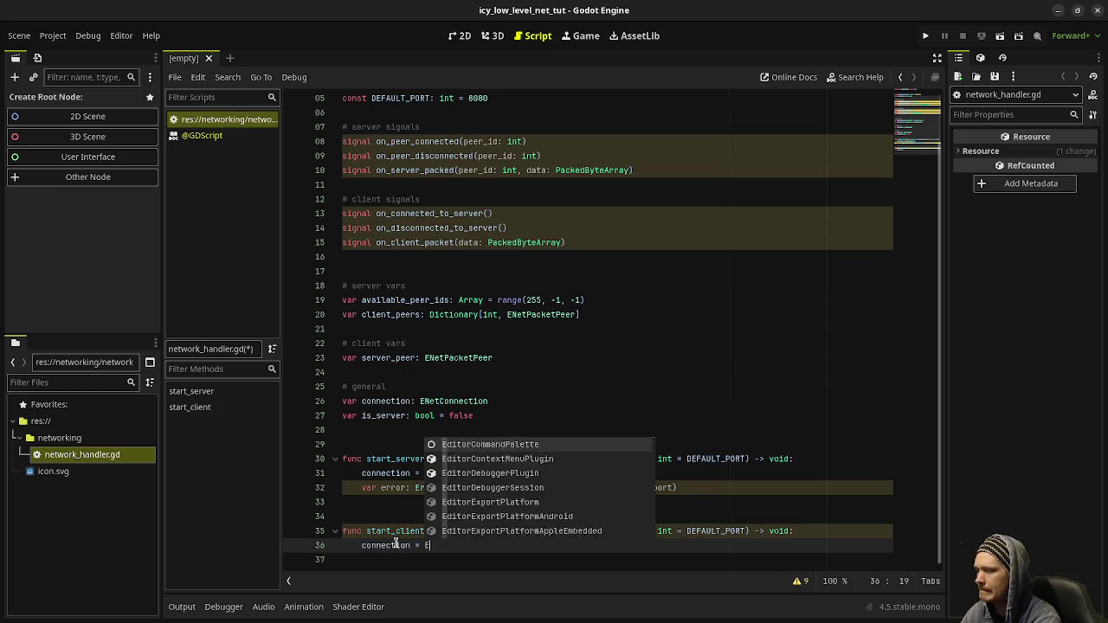
key("Return")
type(".new")
key("Return")
key("Return")
type("var error: Error = conn")
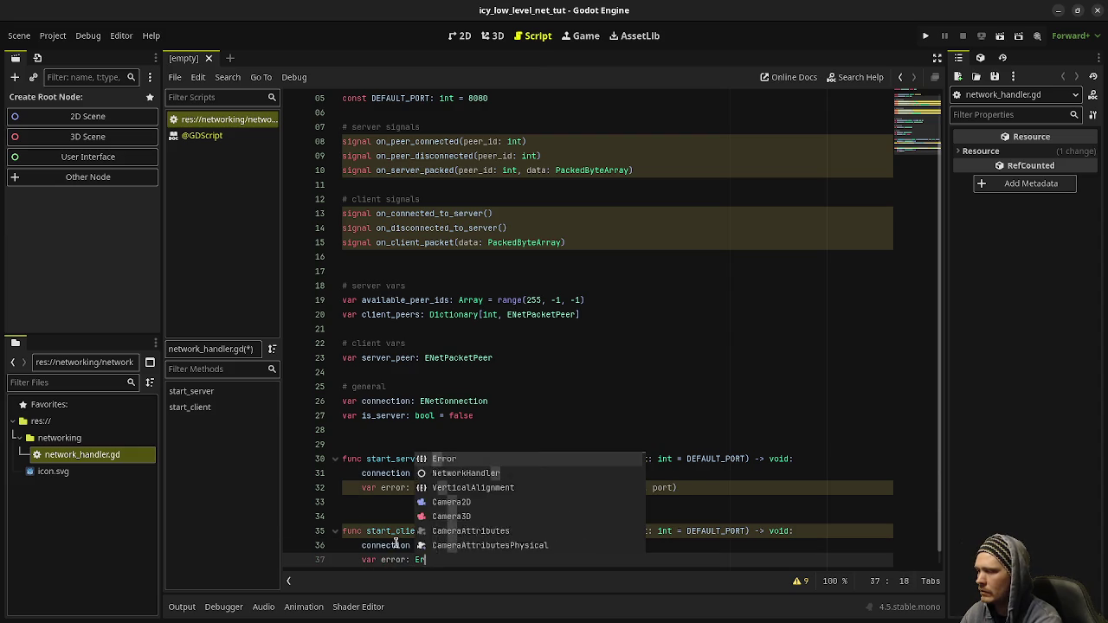
type("ection.create_hos")
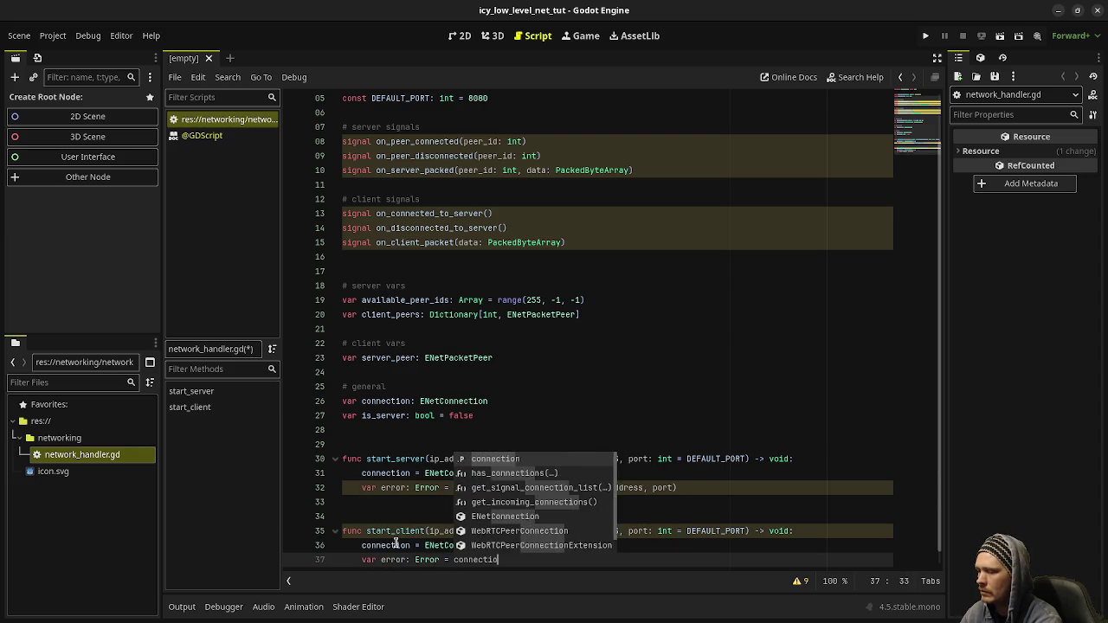
key("Return")
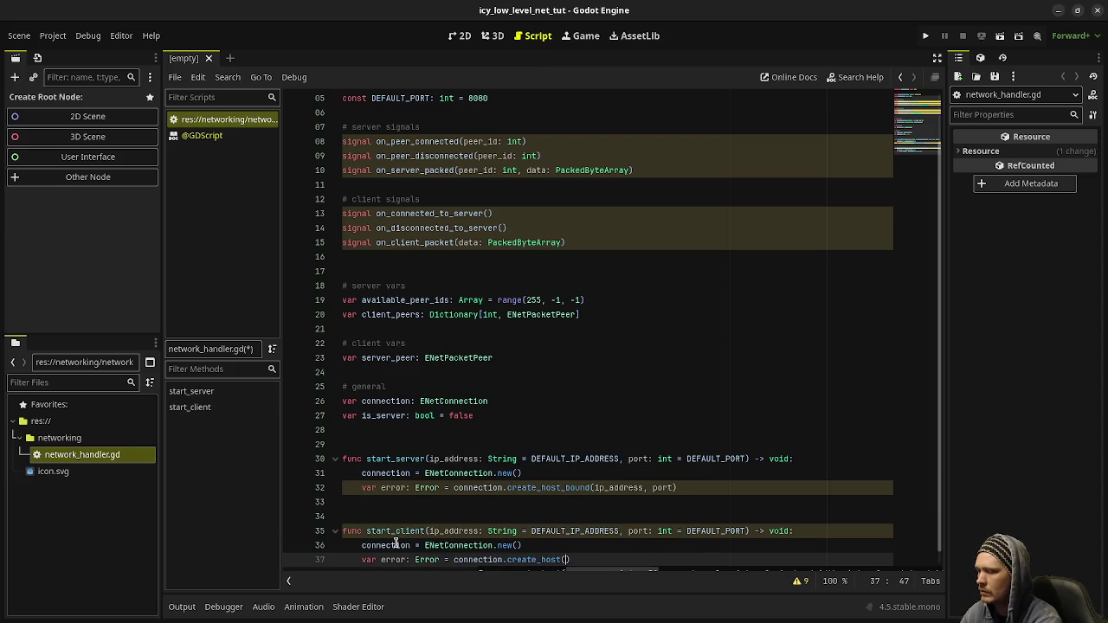
type(")")
scroll(559, 546, "down", 1)
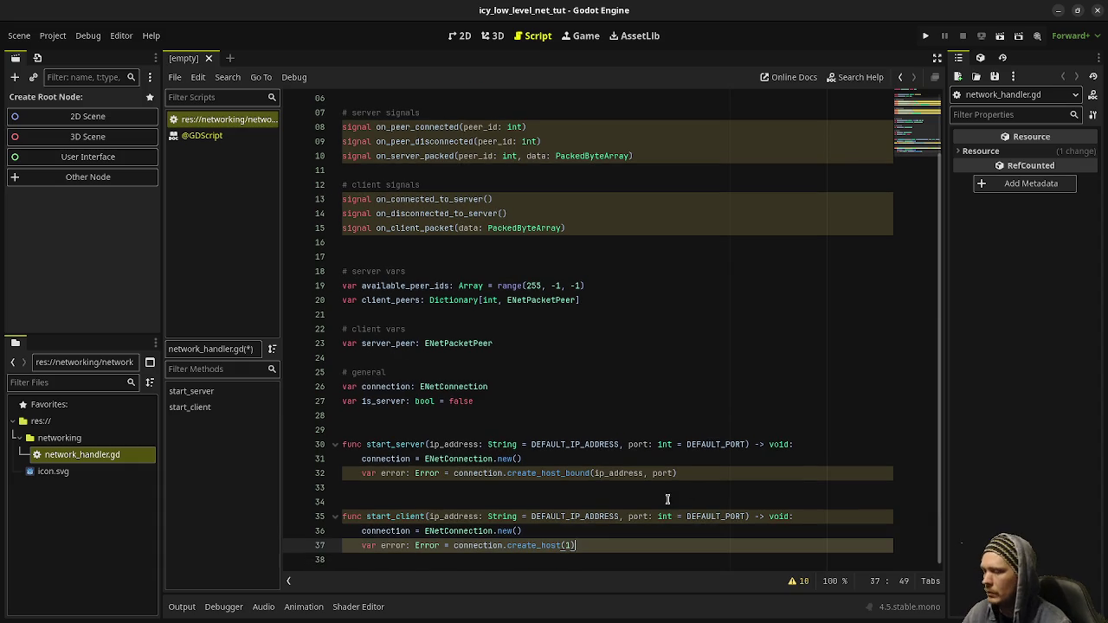
left_click(550, 545, "ctrl")
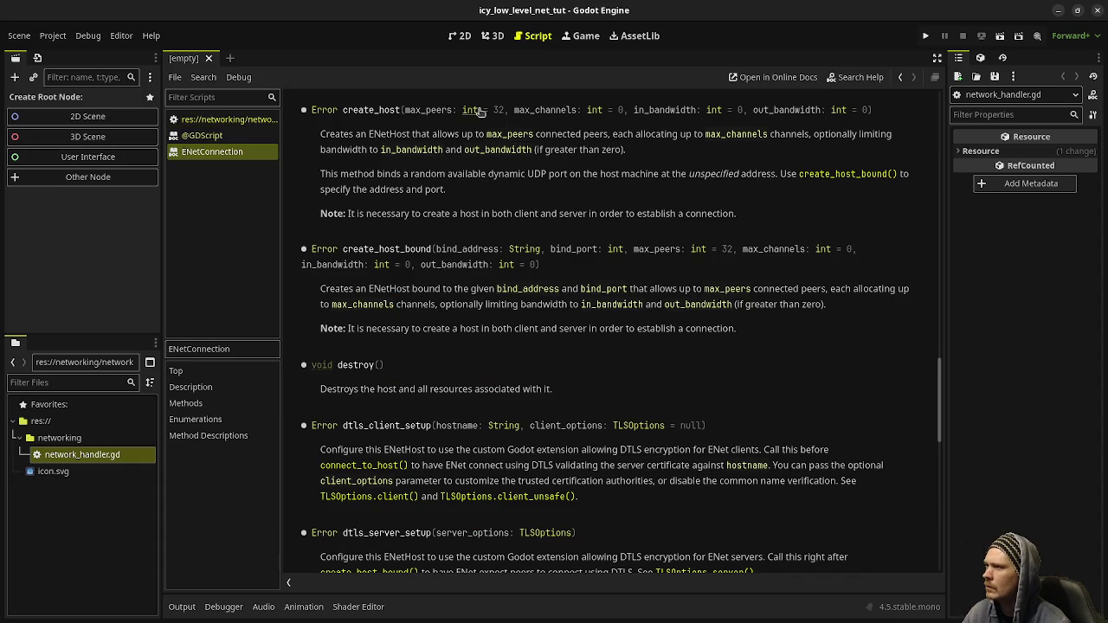
Check create_host's max_peers default of 32 in the docs, then add a new line after create_host_bound.
left_click_drag(505, 111, 404, 110)
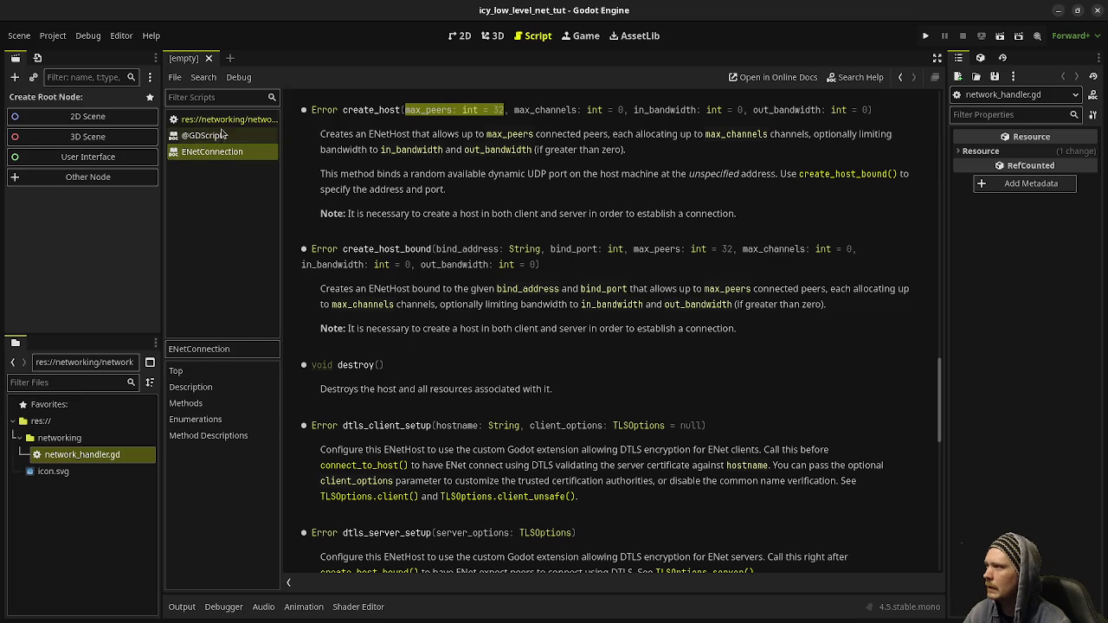
left_click(227, 118)
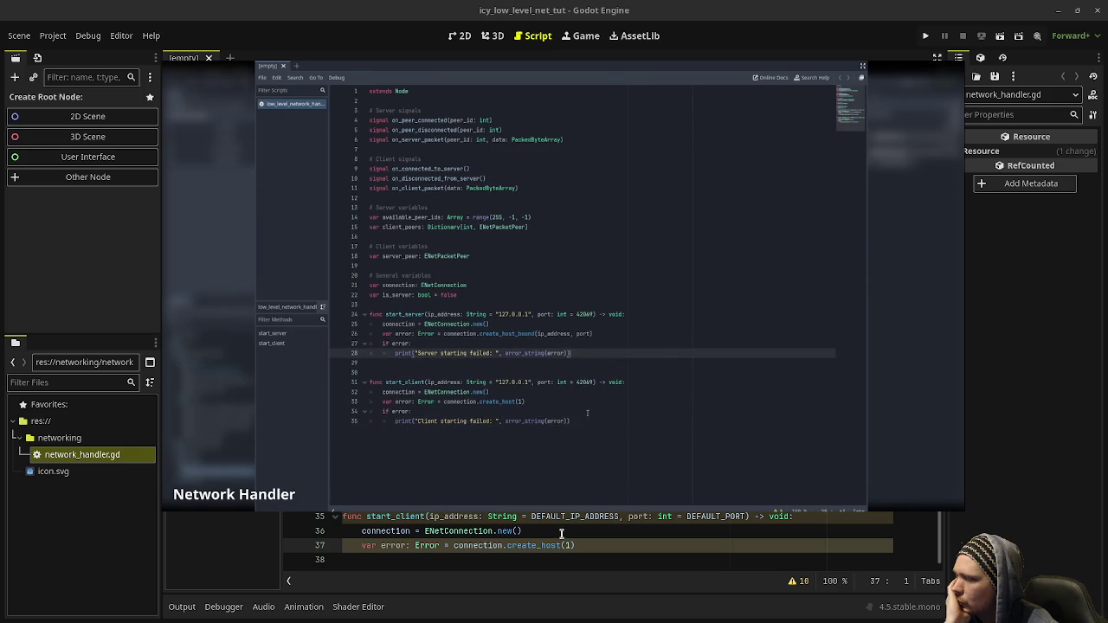
left_click(562, 500)
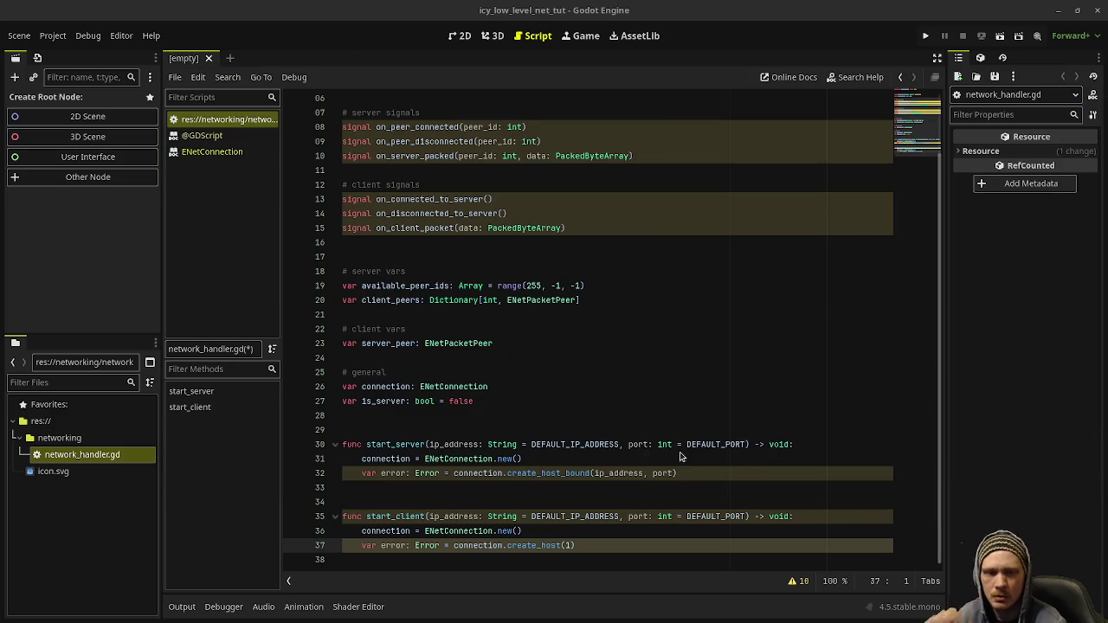
left_click(436, 414)
left_click(698, 473)
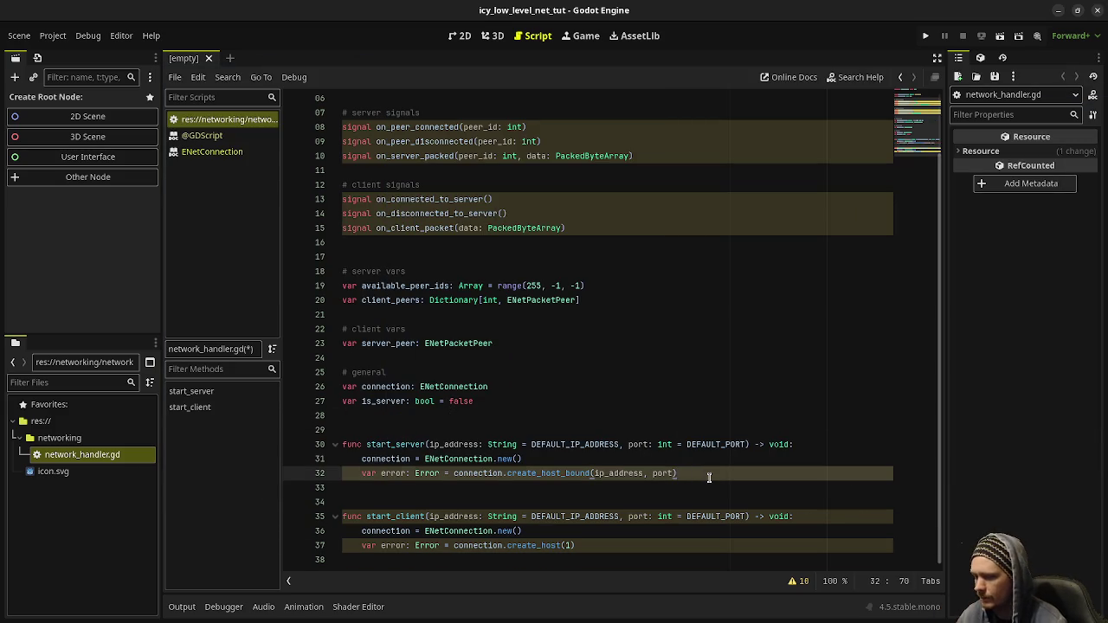
key("Return")
Add if error: printerr("Server failed to start: ", error_string(error)), connection = null, return in start_server.
type("if error:")
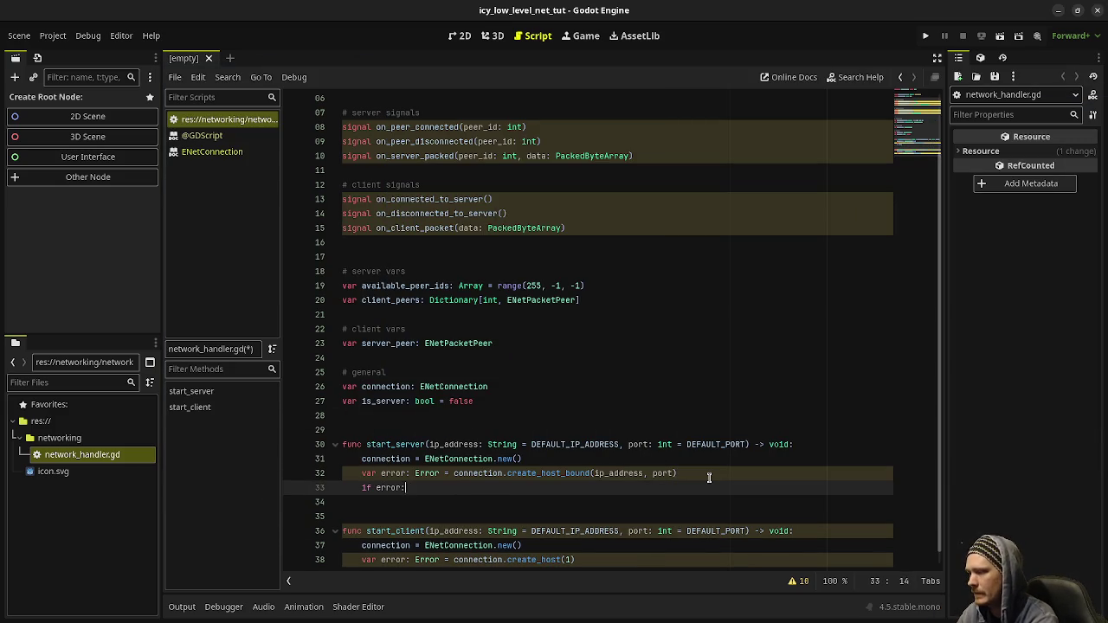
key("Return")
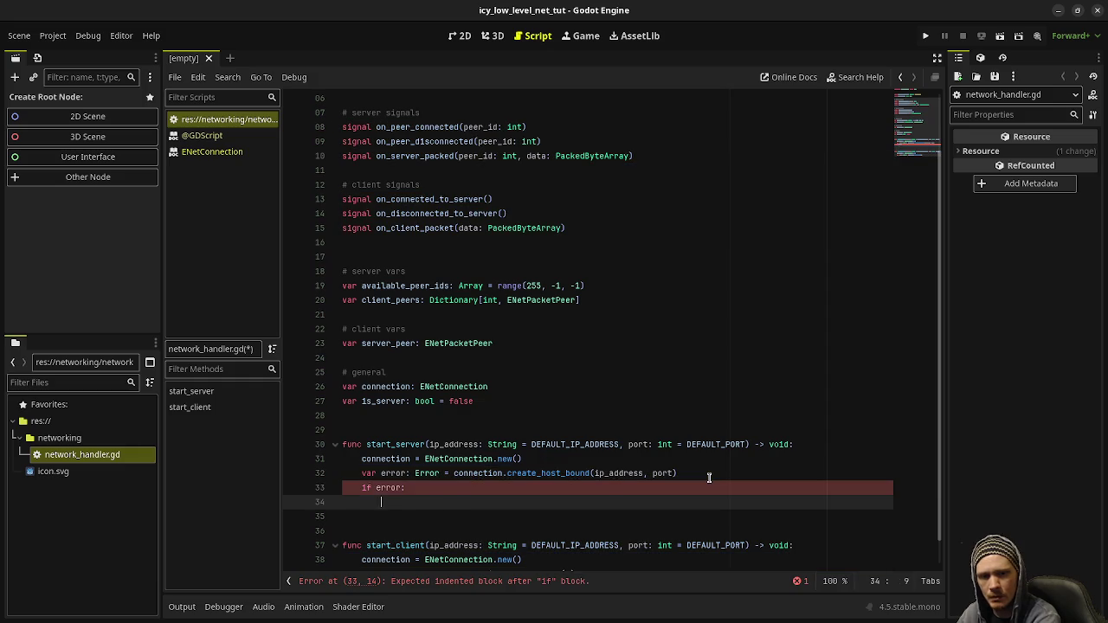
type("printerr")
key("Return")
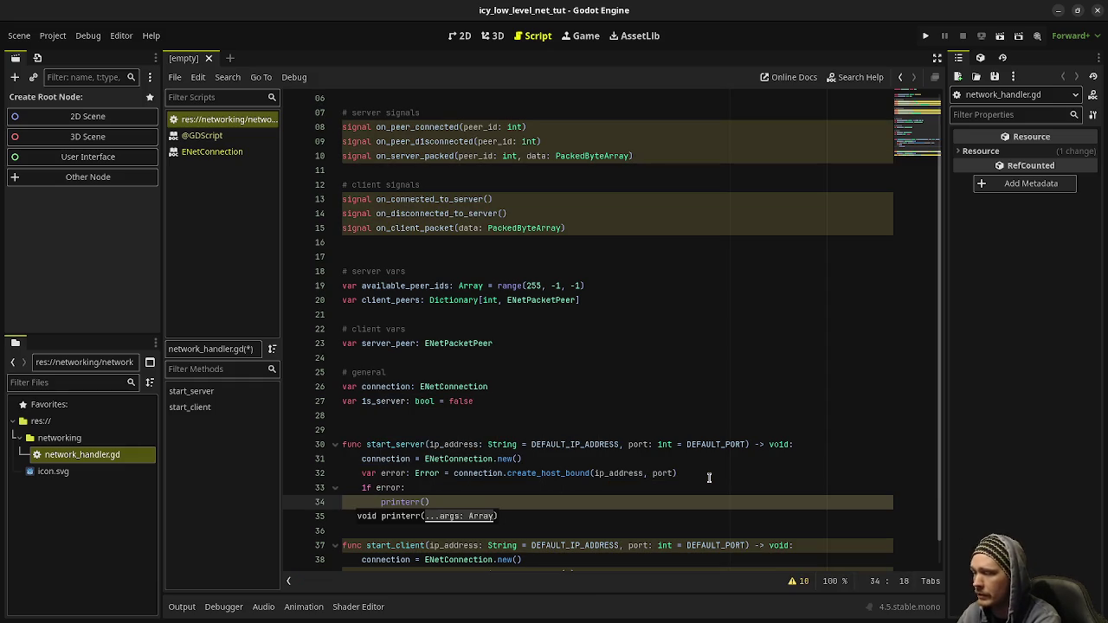
type("\"Serv")
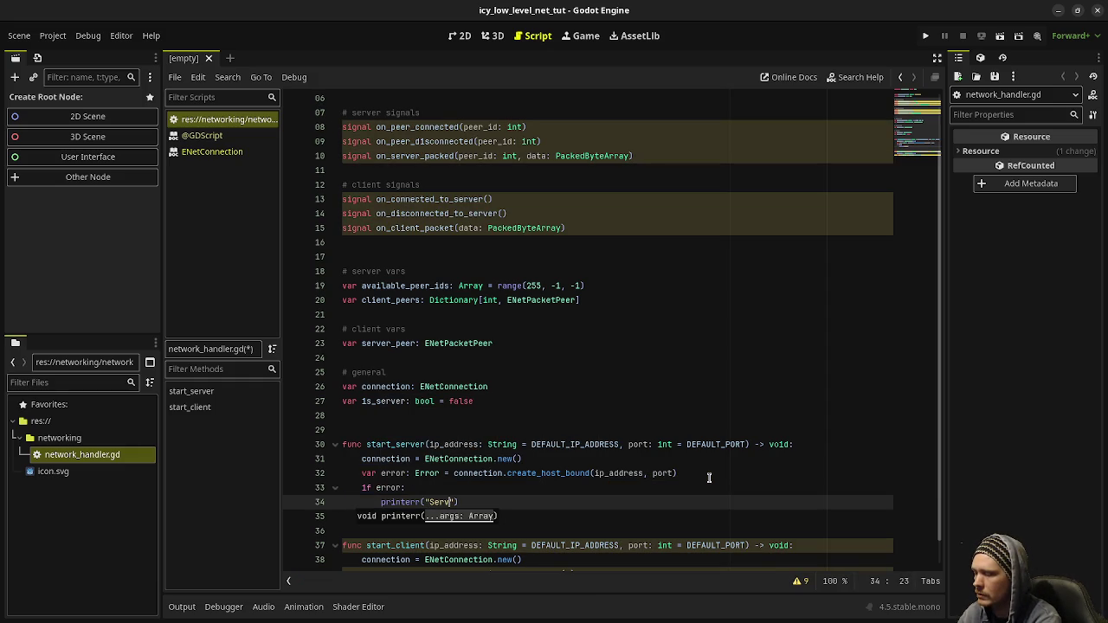
type("er failed to start:")
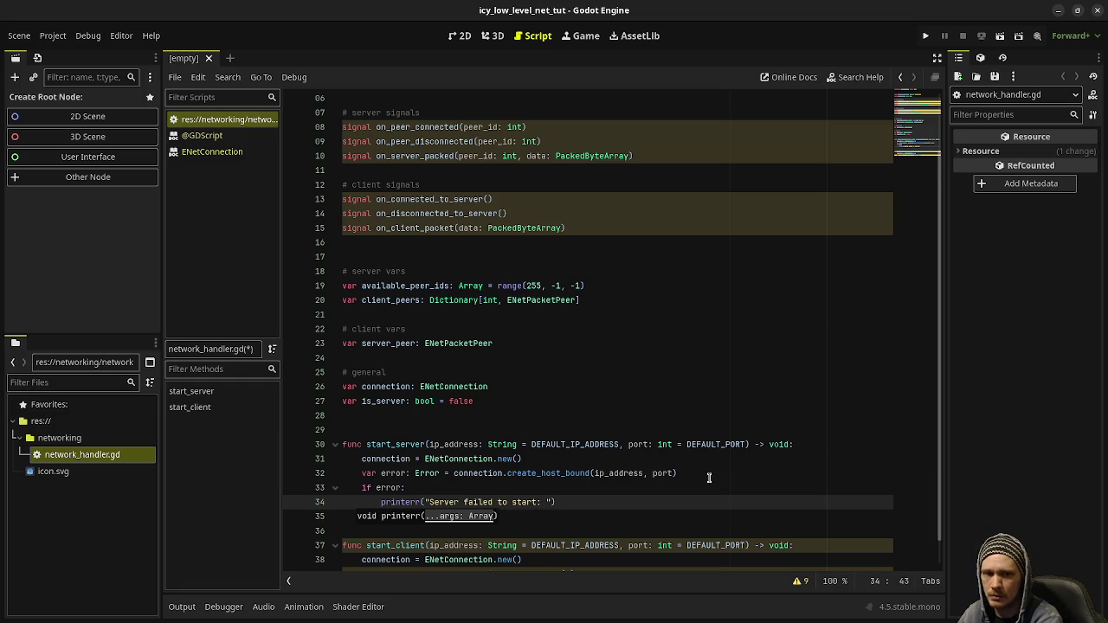
type(" \", ")
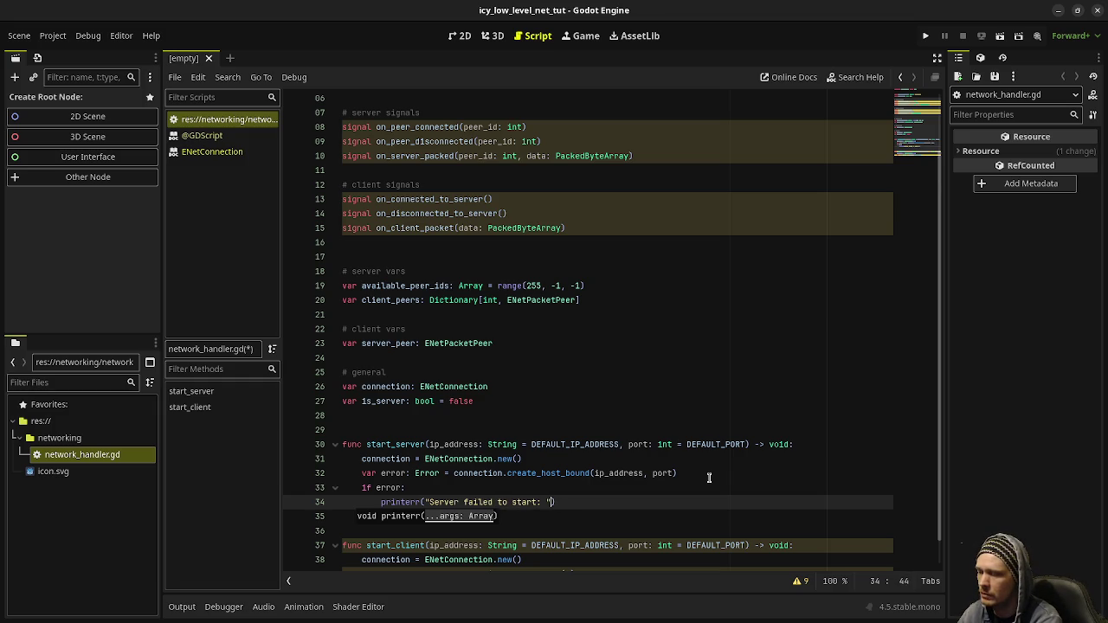
type("error_string")
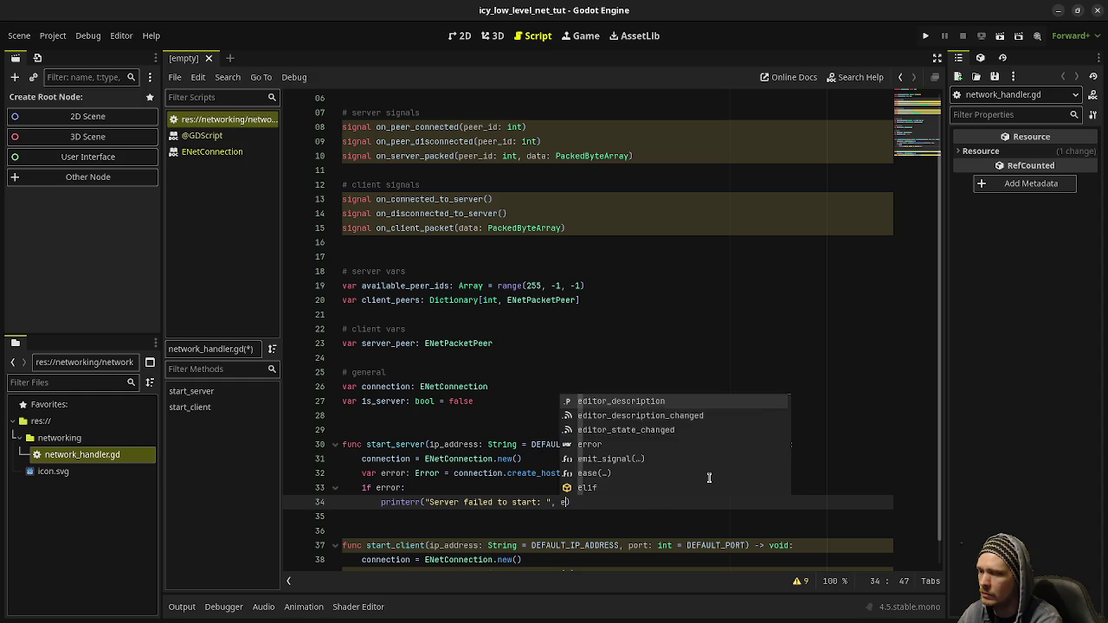
type("(")
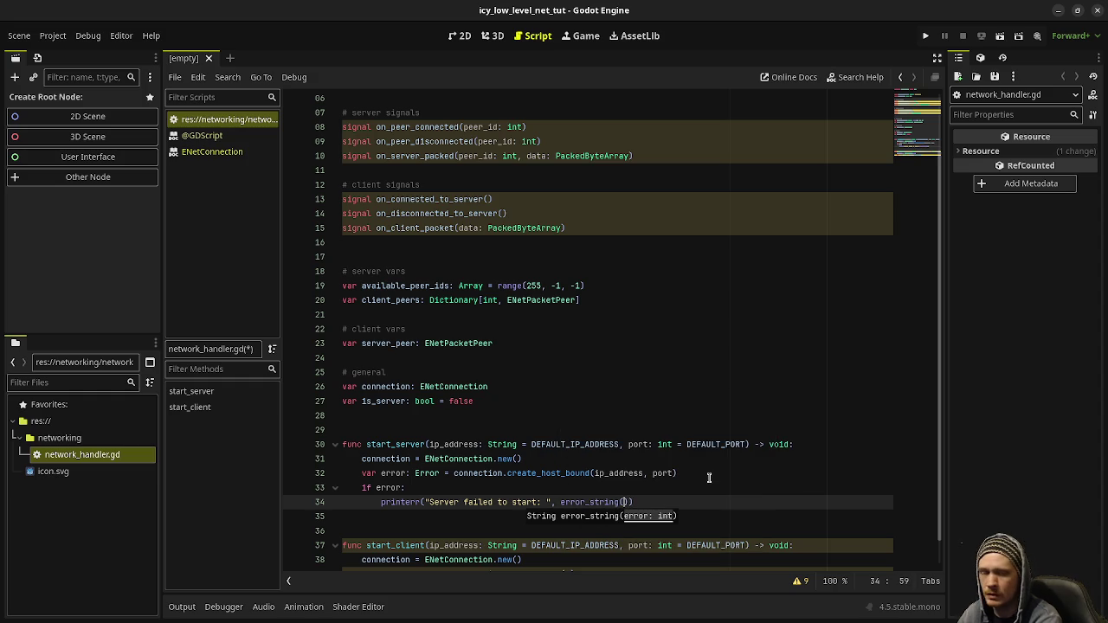
type("error))")
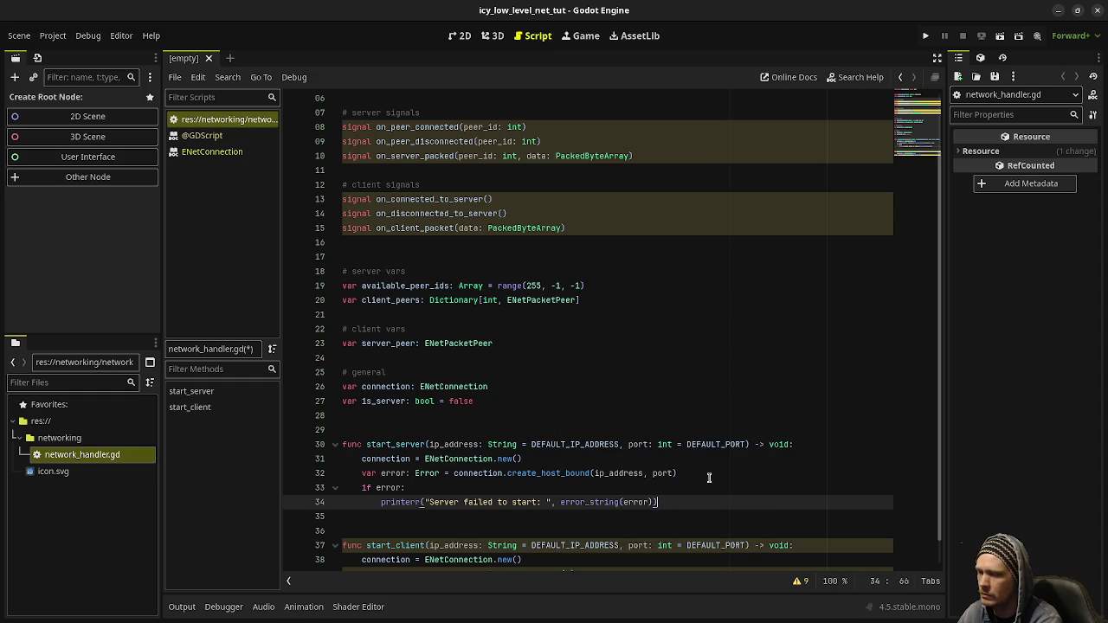
key("Return")
type("connec")
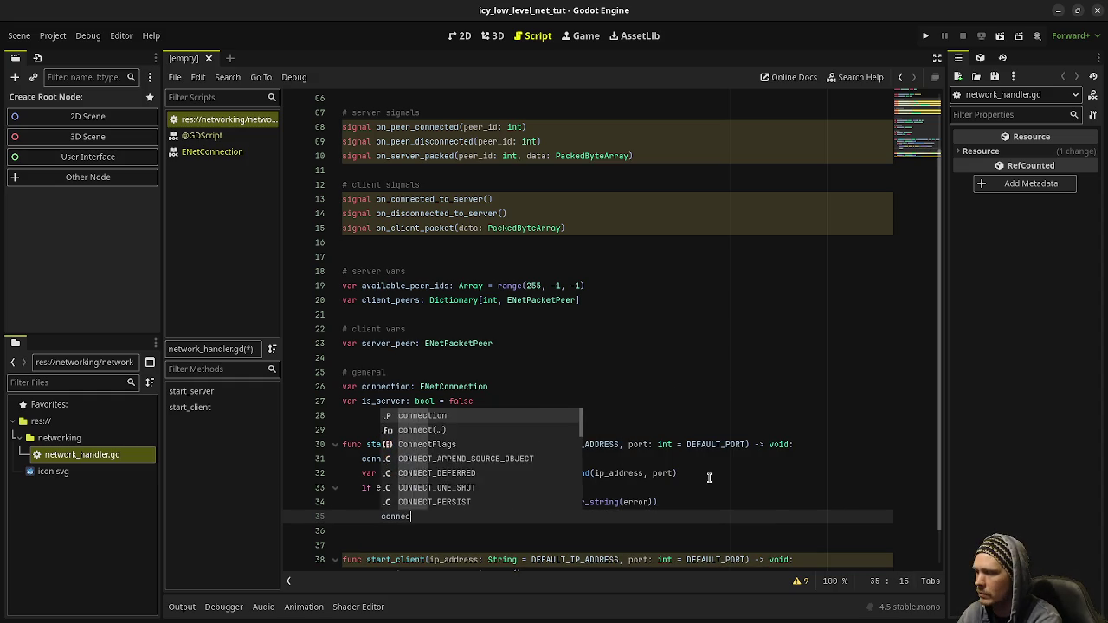
type("tion = null")
key("Return")
type("re")
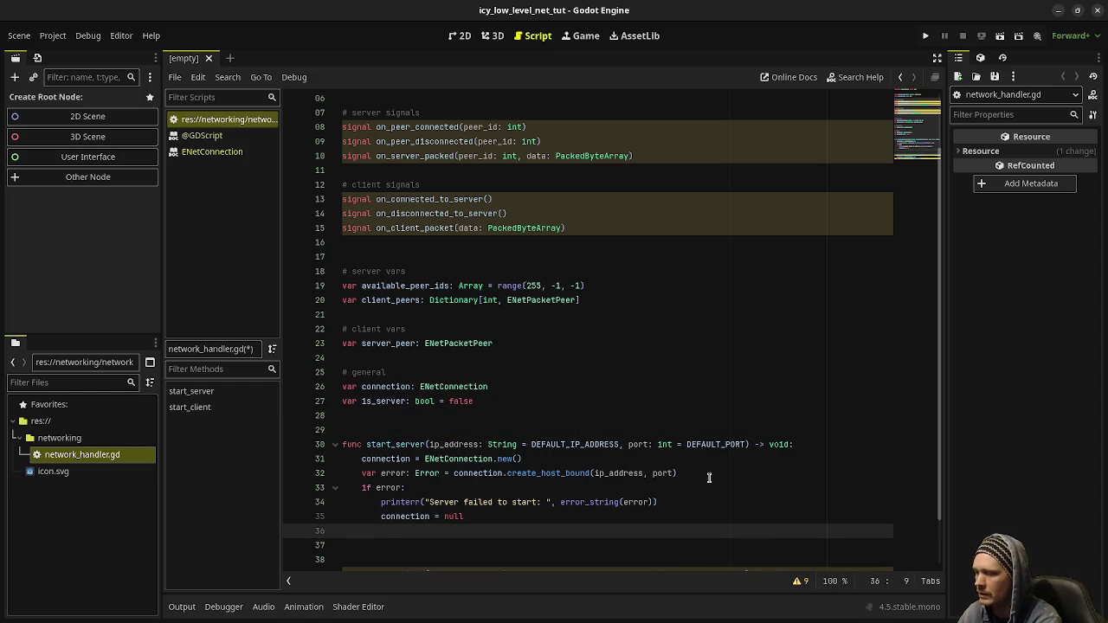
type("turn")
scroll(670, 468, "down", 1)
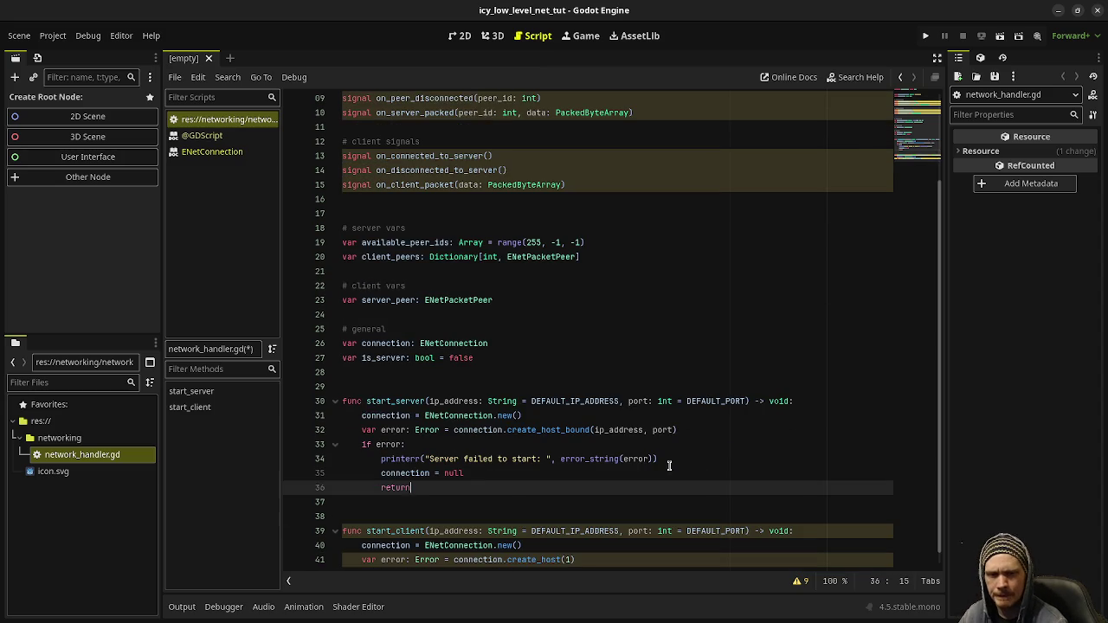
left_click_drag(410, 488, 362, 444)
key("ctrl+c")
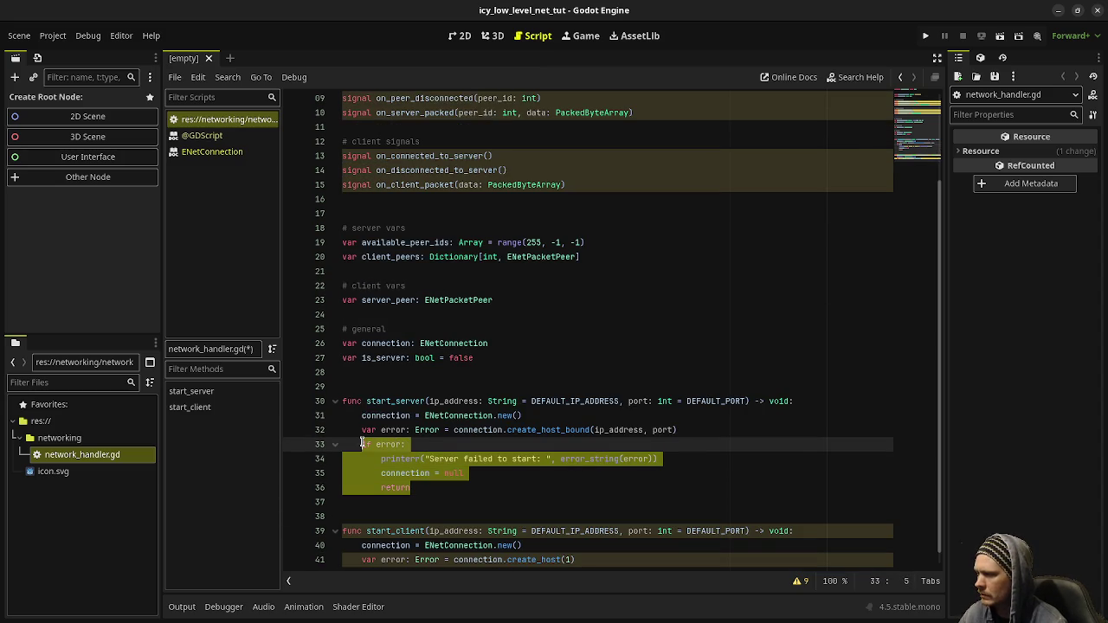
scroll(391, 502, "down", 1)
left_click(592, 555)
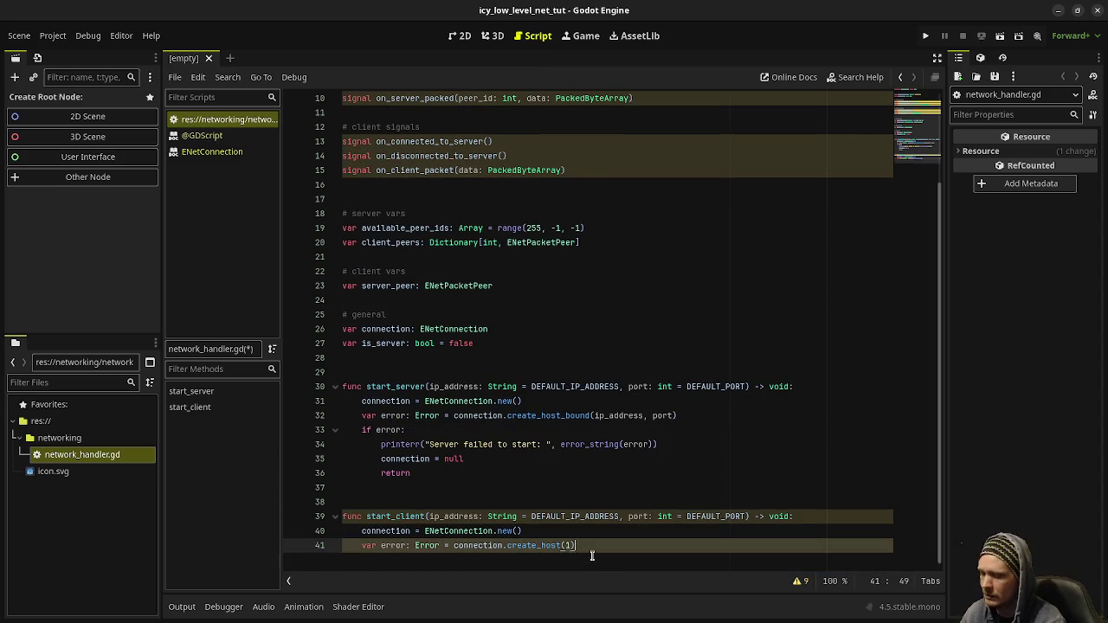
Paste the error block after create_host(1) and change its message to "Client failed to start: ".
key("Return")
key("ctrl+v")
double_click(438, 530)
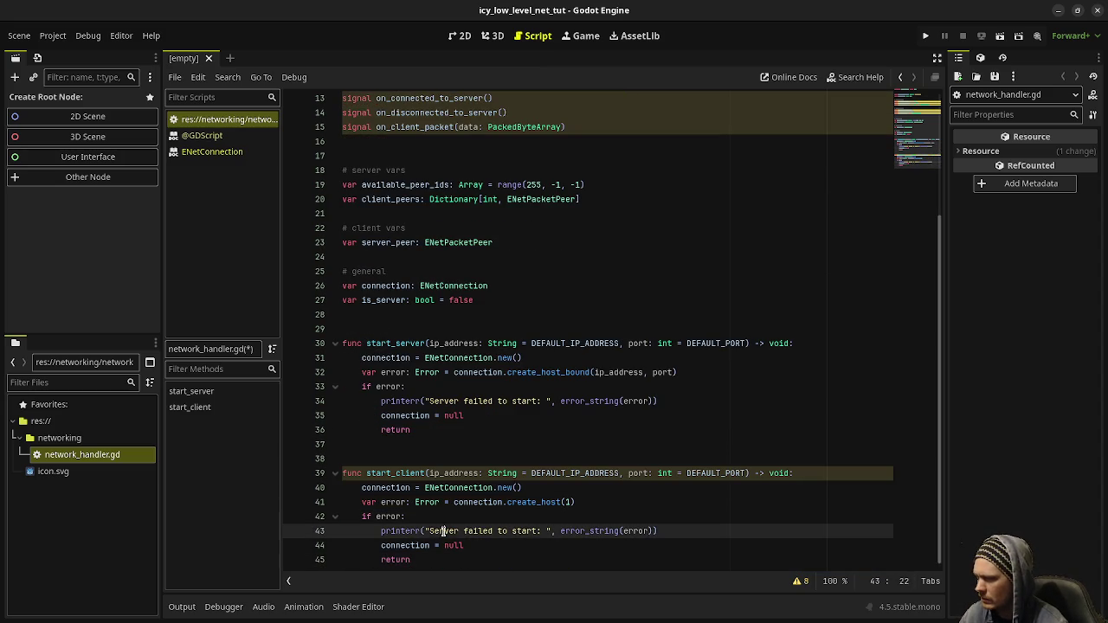
type("Client")
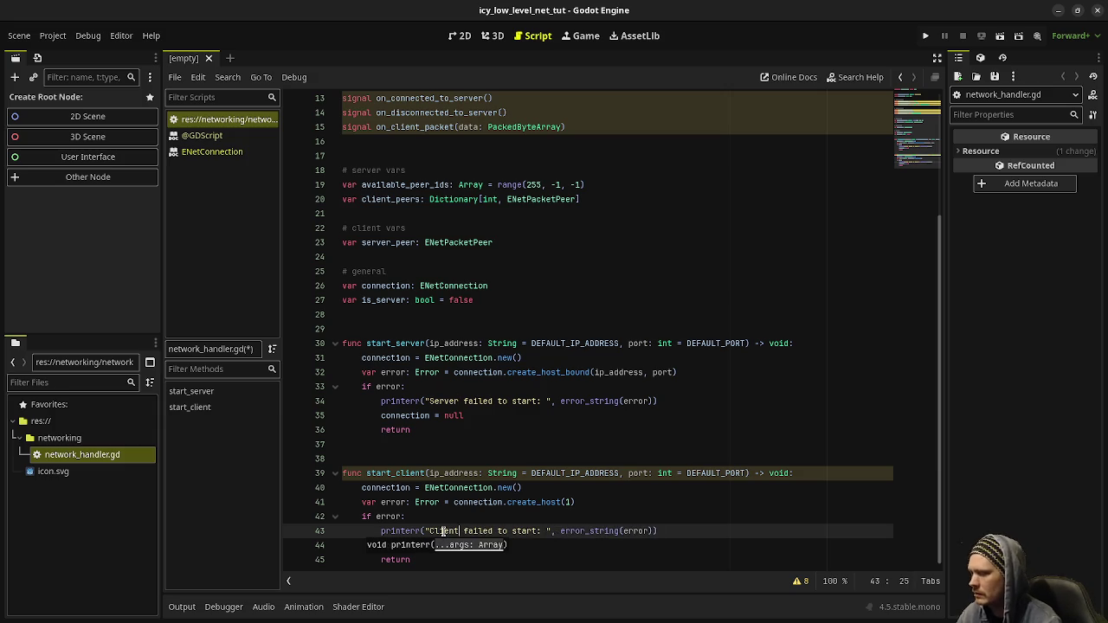
double_click(524, 531)
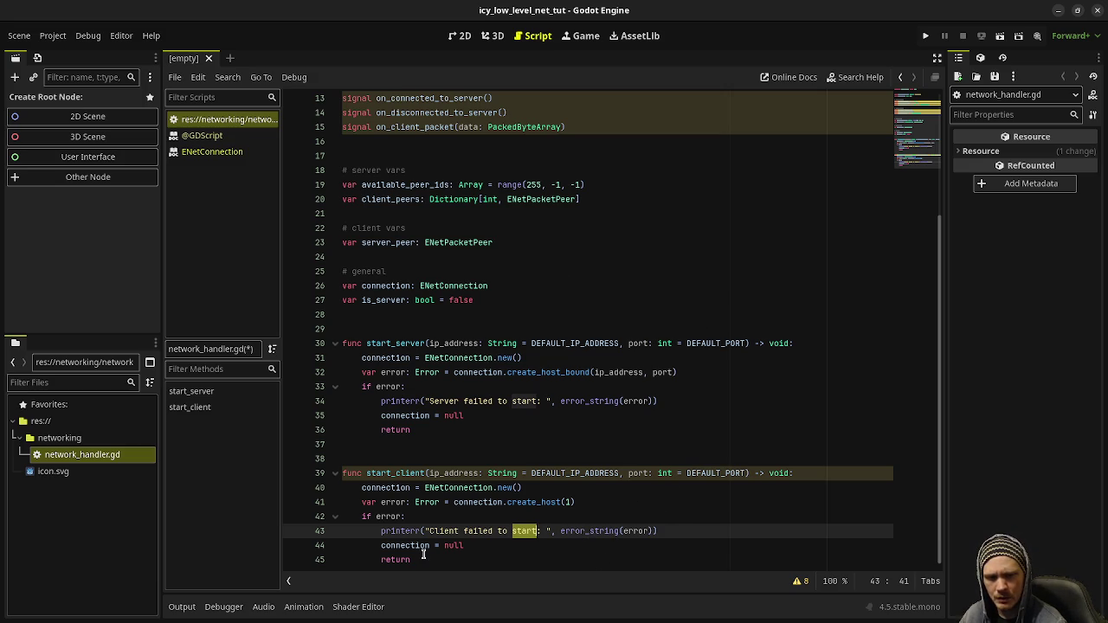
left_click(621, 529)
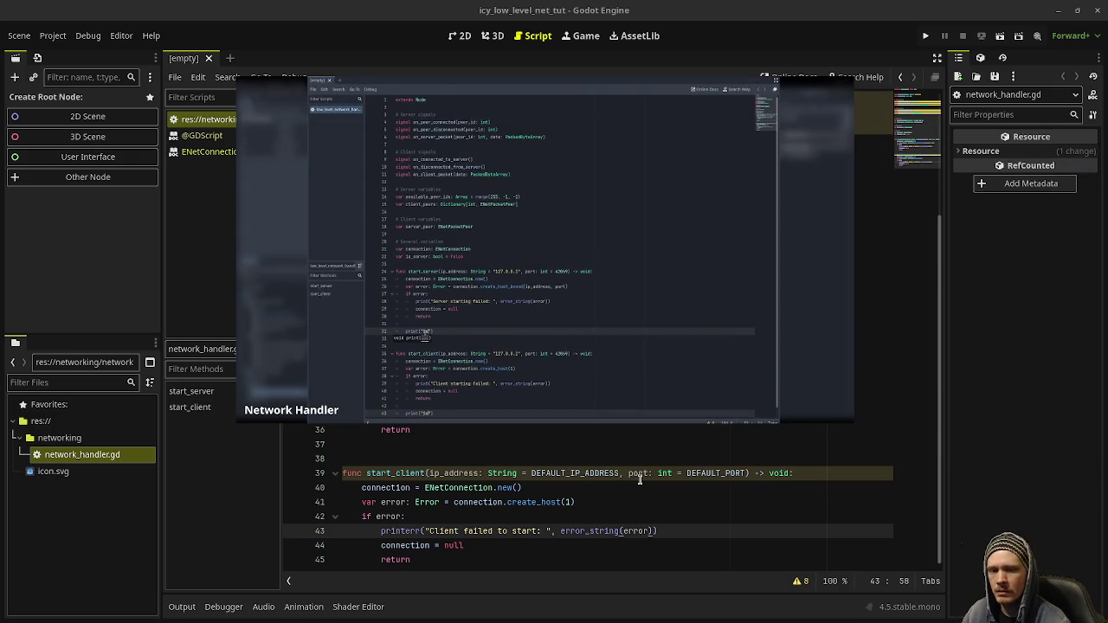
Bring the reference tutorial video back up to compare its start_client code.
mouse_move(557, 282)
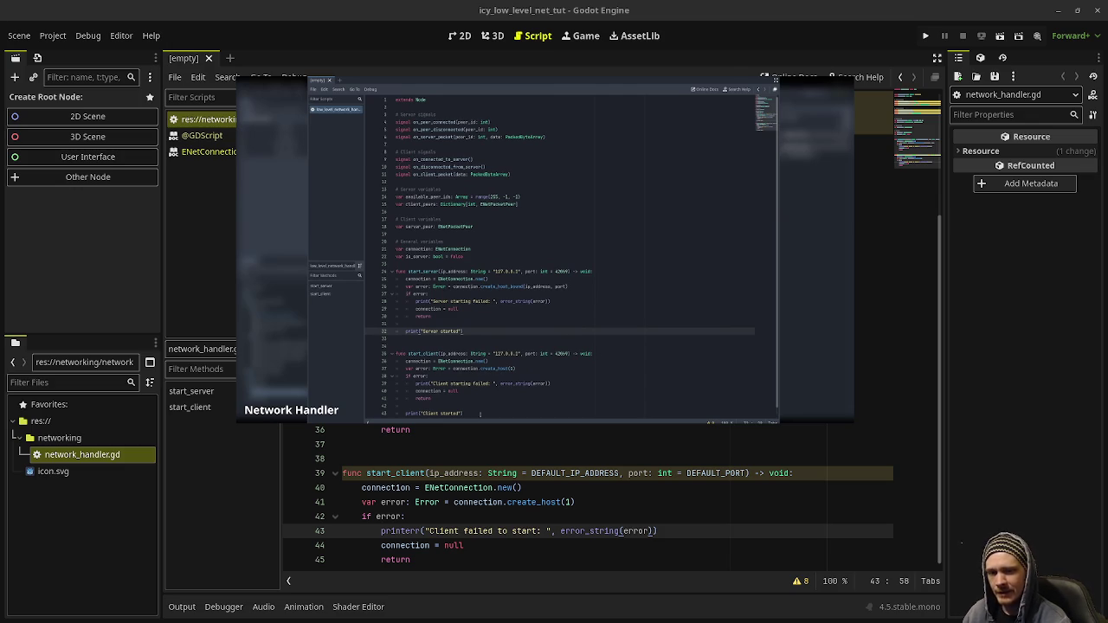
mouse_move(697, 386)
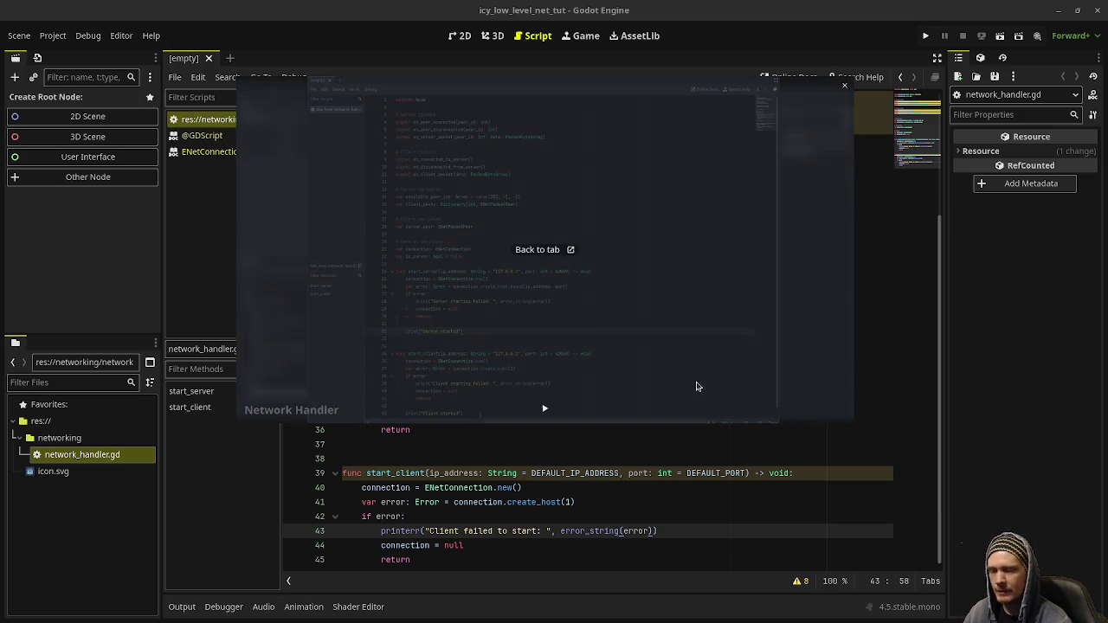
left_click(550, 414)
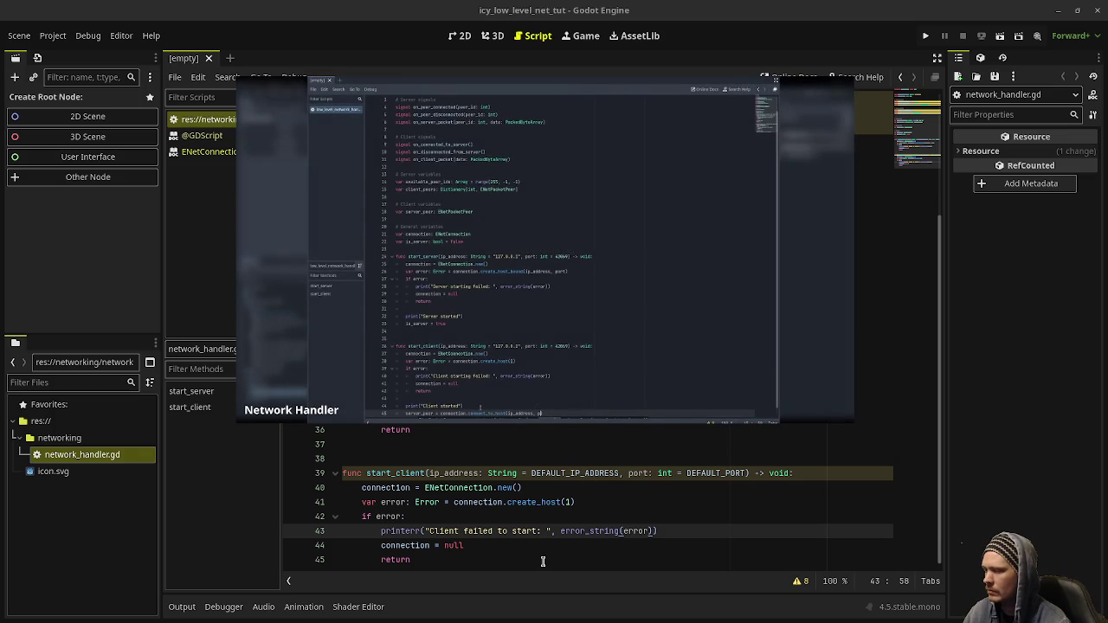
scroll(470, 537, "up", 1)
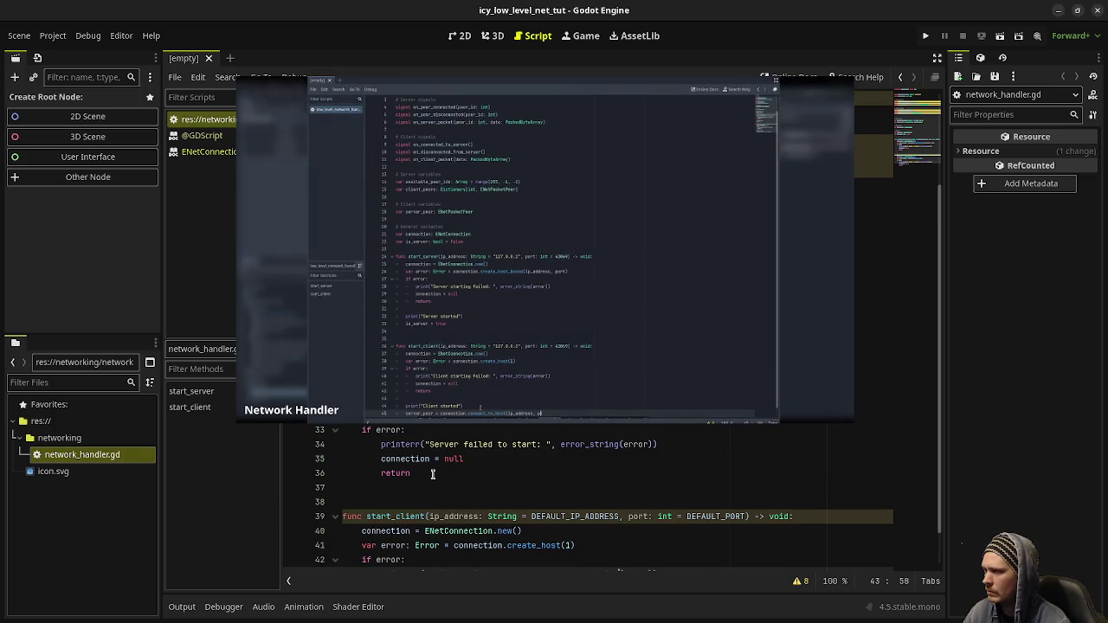
After the server error block, add print("Server started!") and is_server = true.
left_click(433, 473)
key("Return")
key("Return")
type("print(\"Server started\"!")
key("End")
key("Return")
type("is")
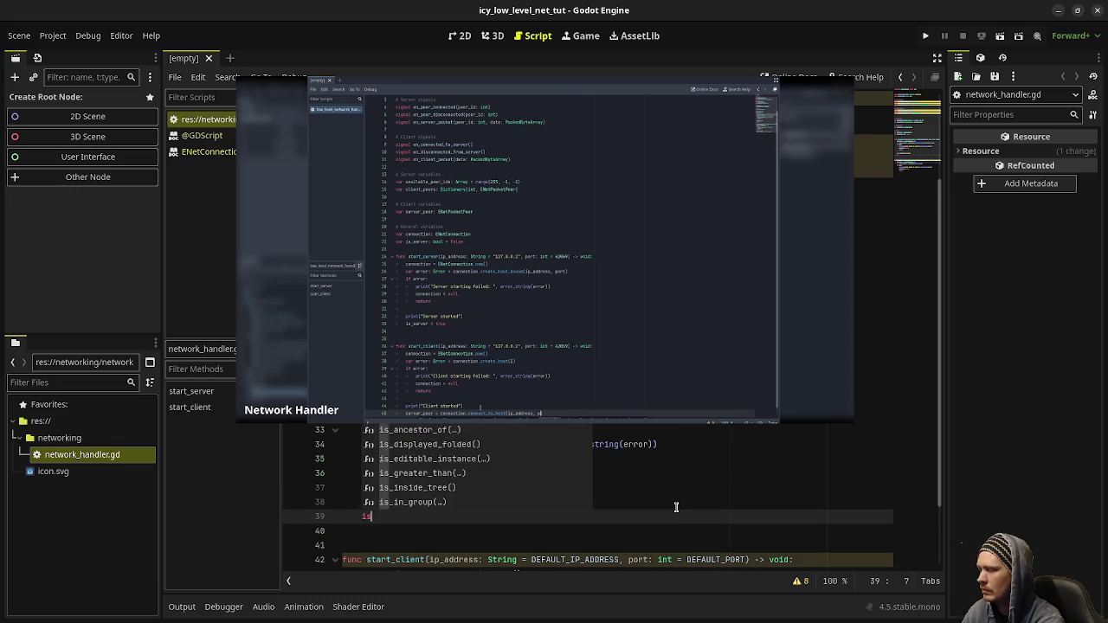
type("_server = true")
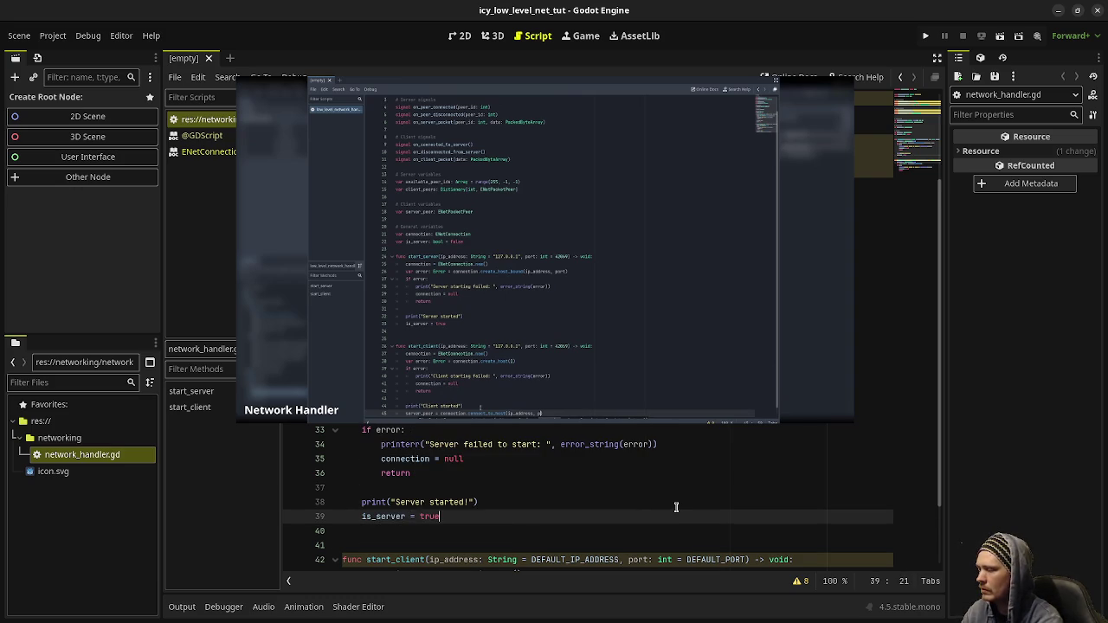
scroll(658, 507, "down", 2)
In start_client, print "Client started!" and set server_peer = connection.connect_to_host(ip_address, port).
left_click(452, 561)
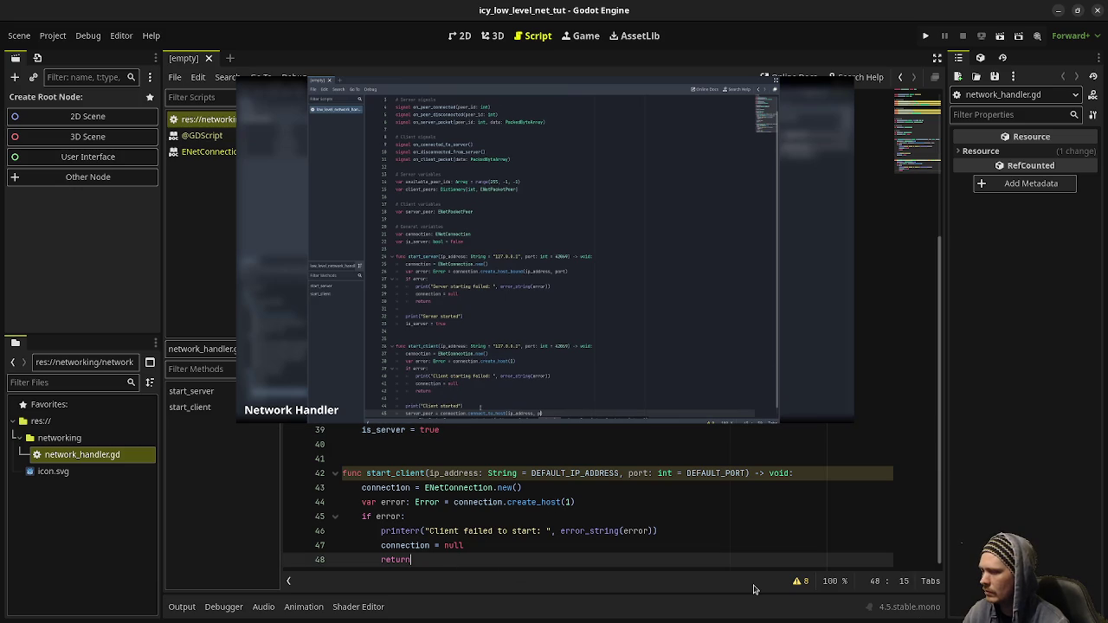
key("Return")
key("Return")
type("print(\"")
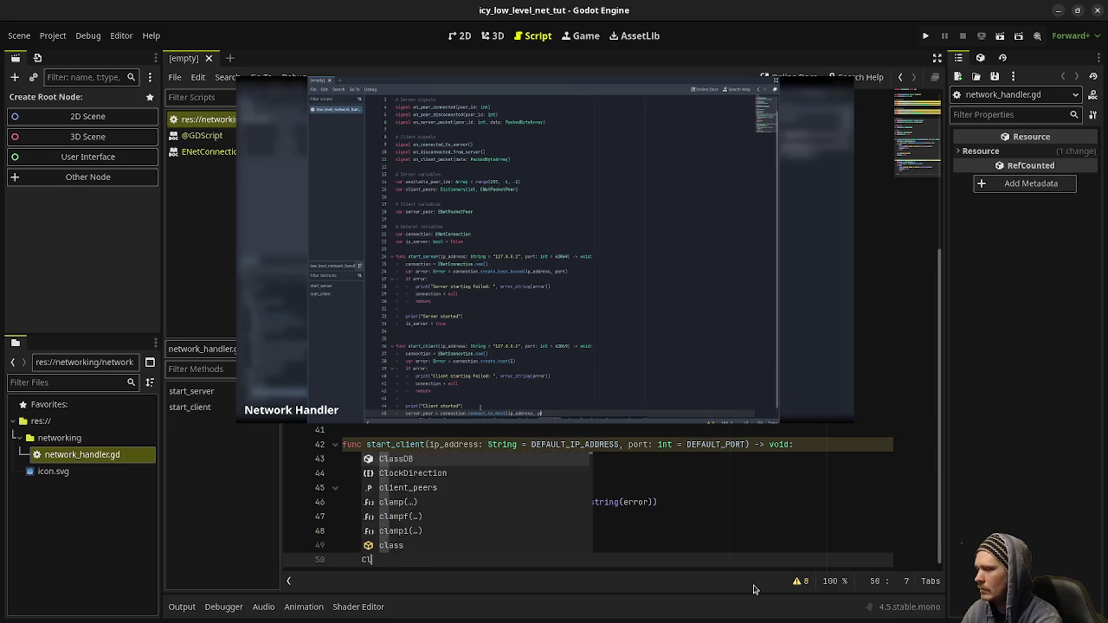
type("Client started!\"")
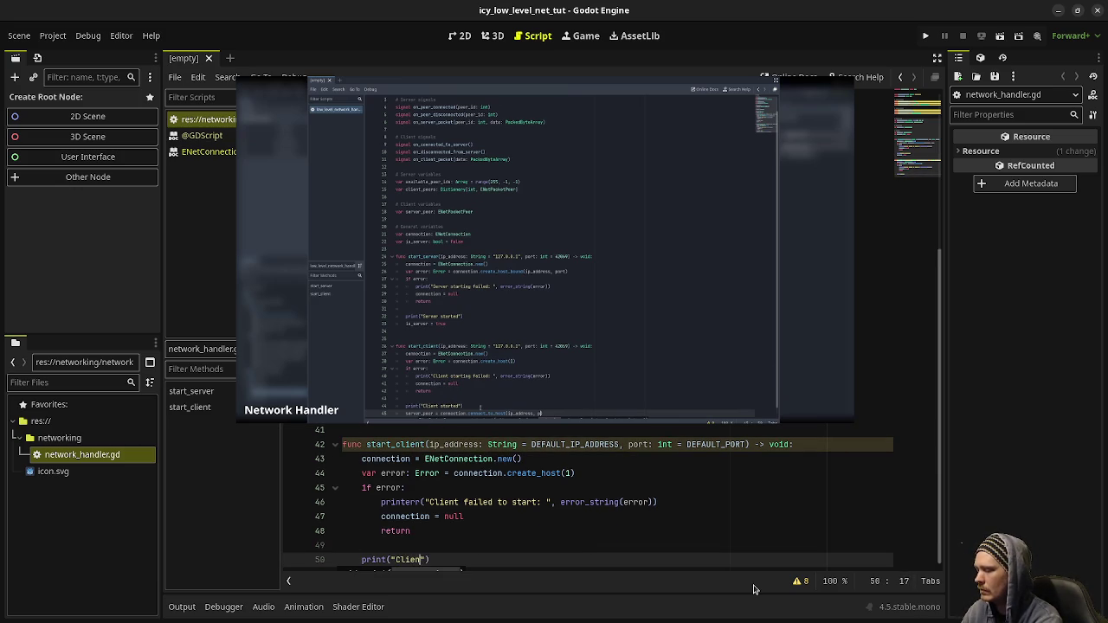
key("End")
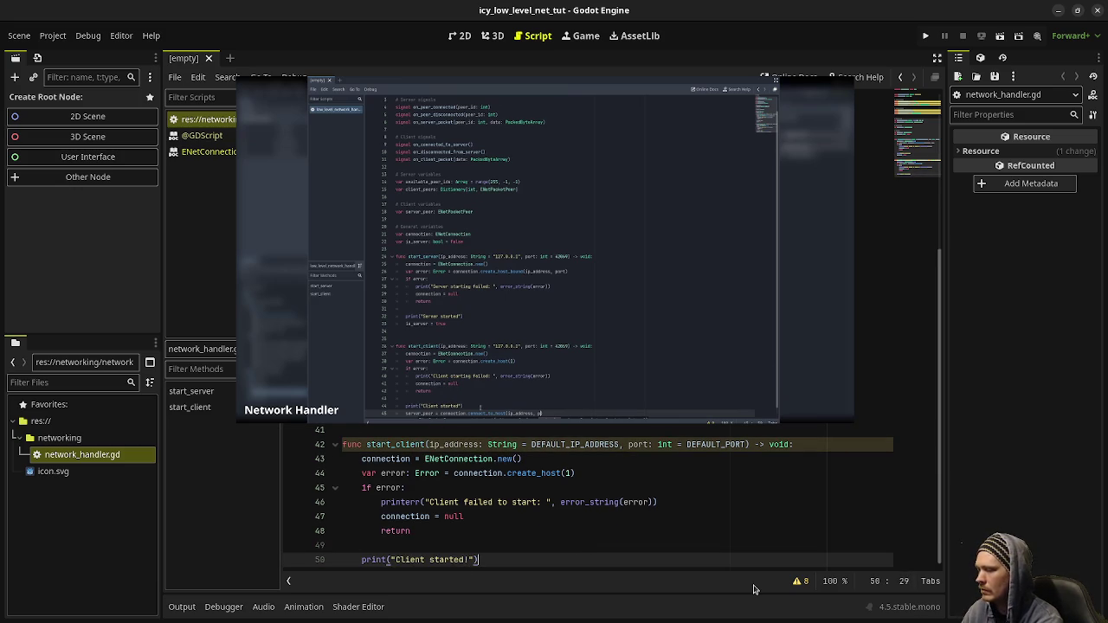
key("Return")
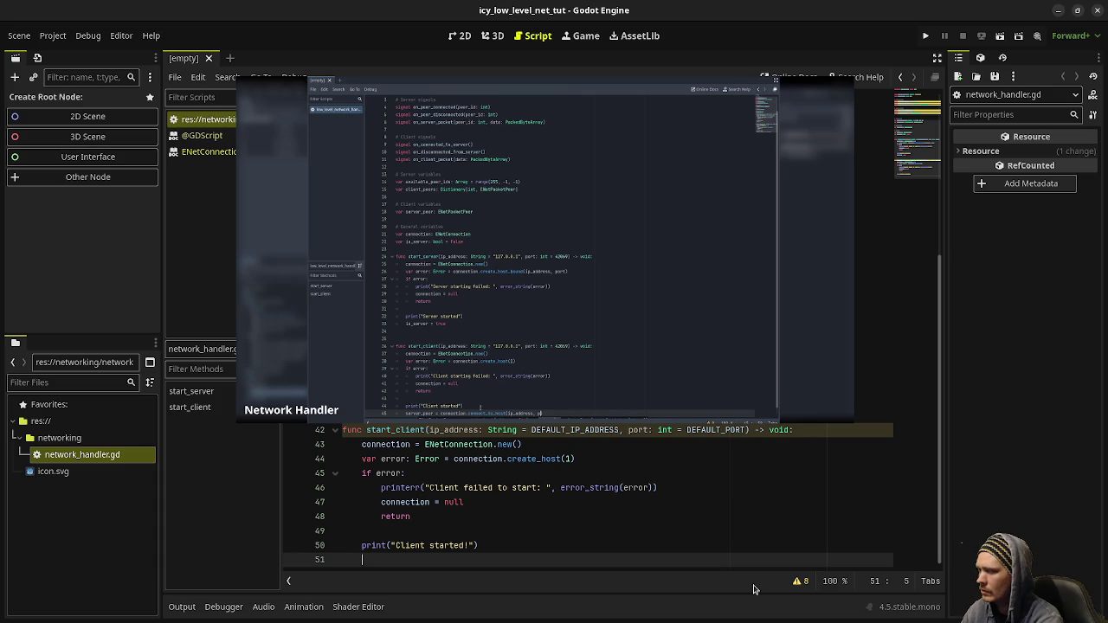
type("server_")
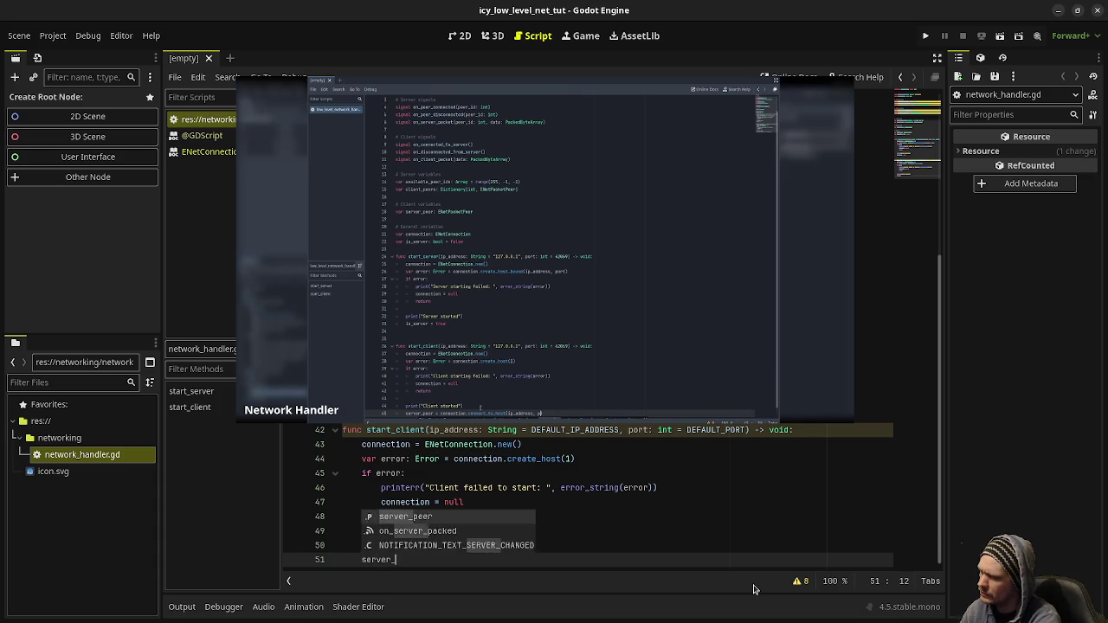
key("Return")
type("= connec")
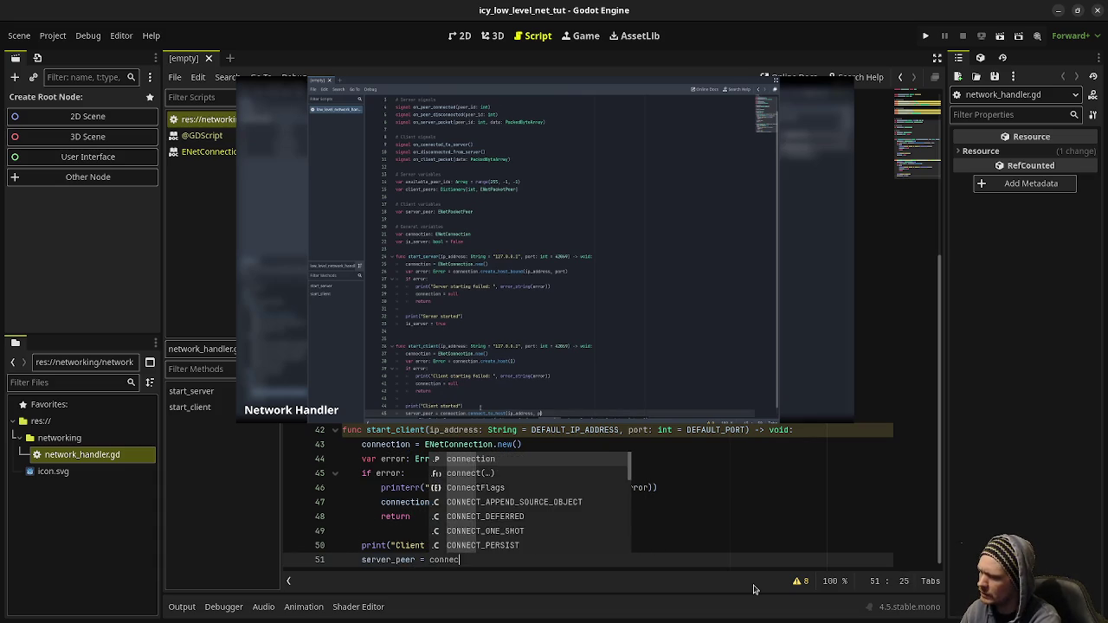
type("tion.connect_to_s")
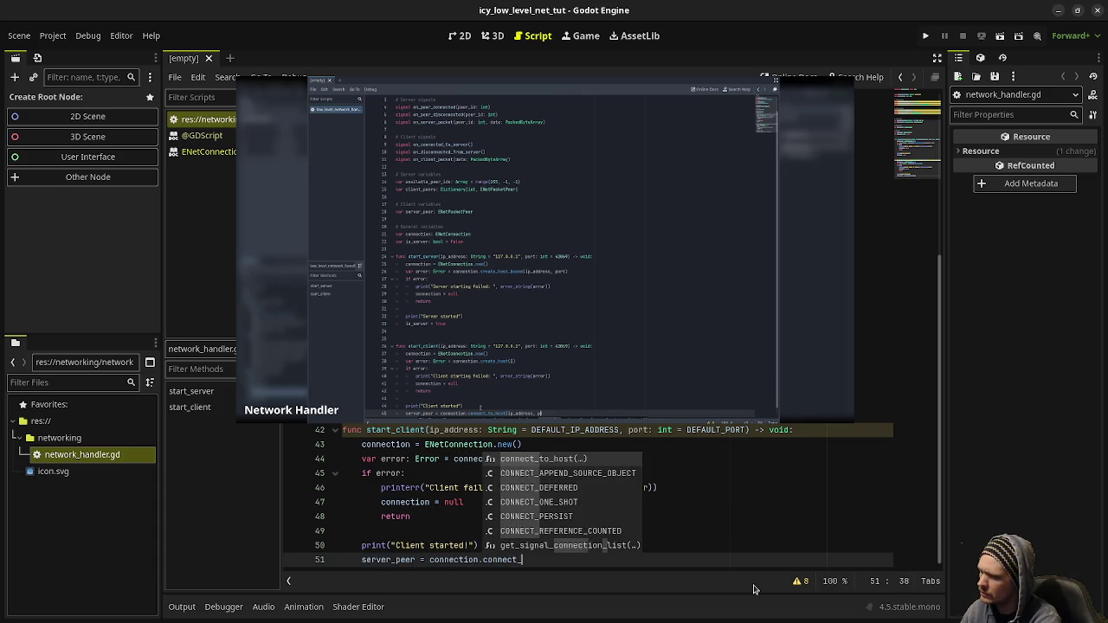
key("Return")
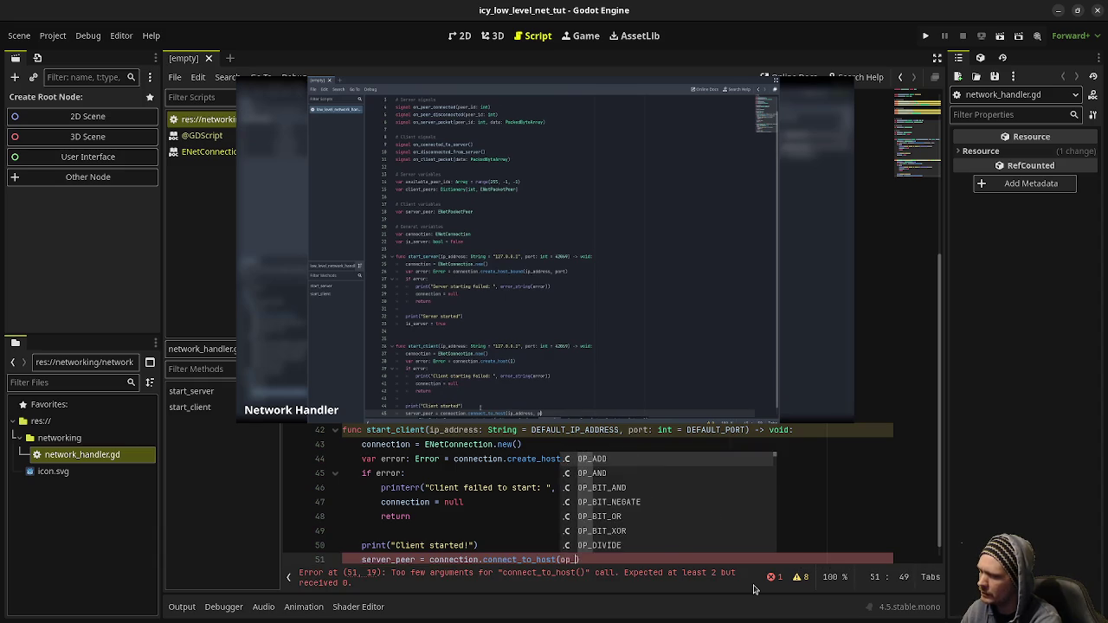
type("ip_address, ")
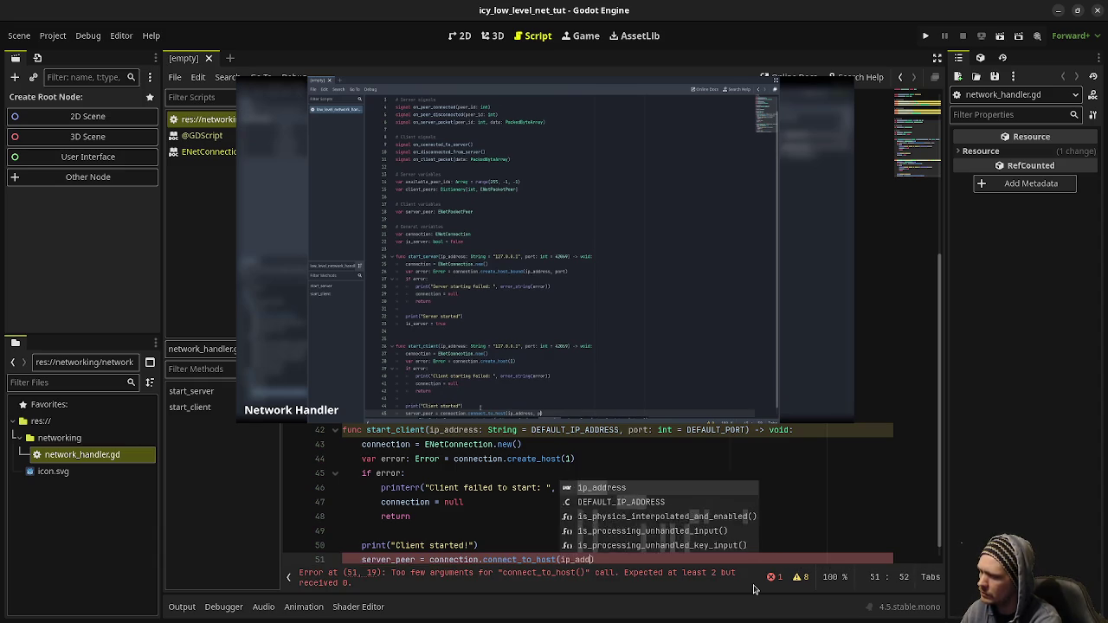
type("port)")
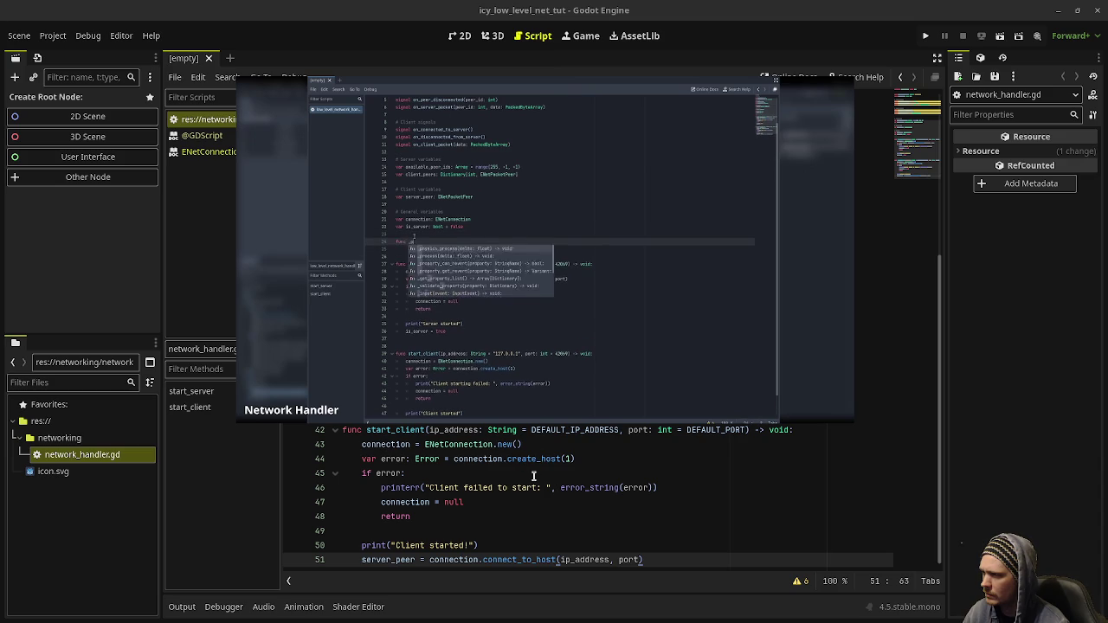
Insert a func _process(delta: float) -> void stub above start_server.
scroll(534, 475, "up", 1)
scroll(534, 475, "up", 3)
scroll(541, 458, "up", 1)
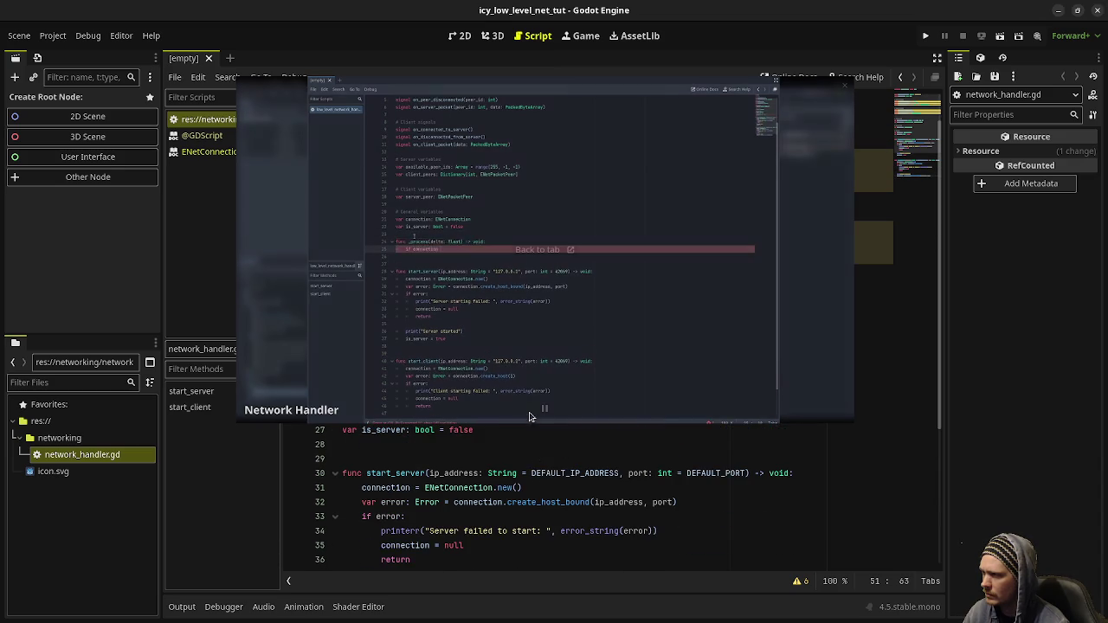
mouse_move(554, 414)
scroll(485, 510, "up", 3)
left_click(473, 516)
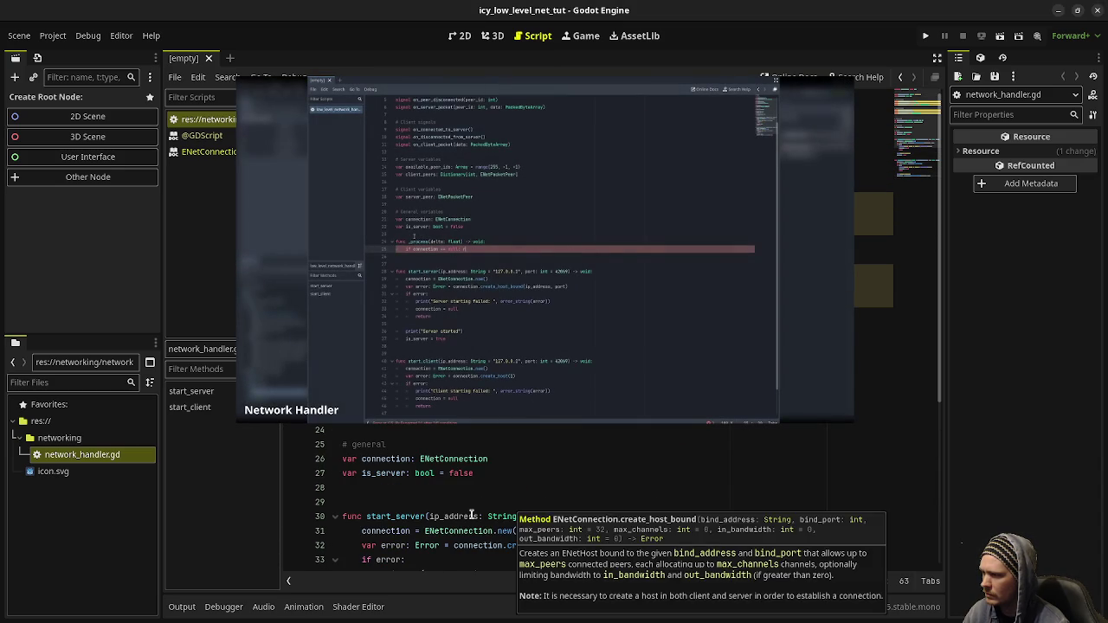
left_click(534, 510)
key("Return")
type("func ")
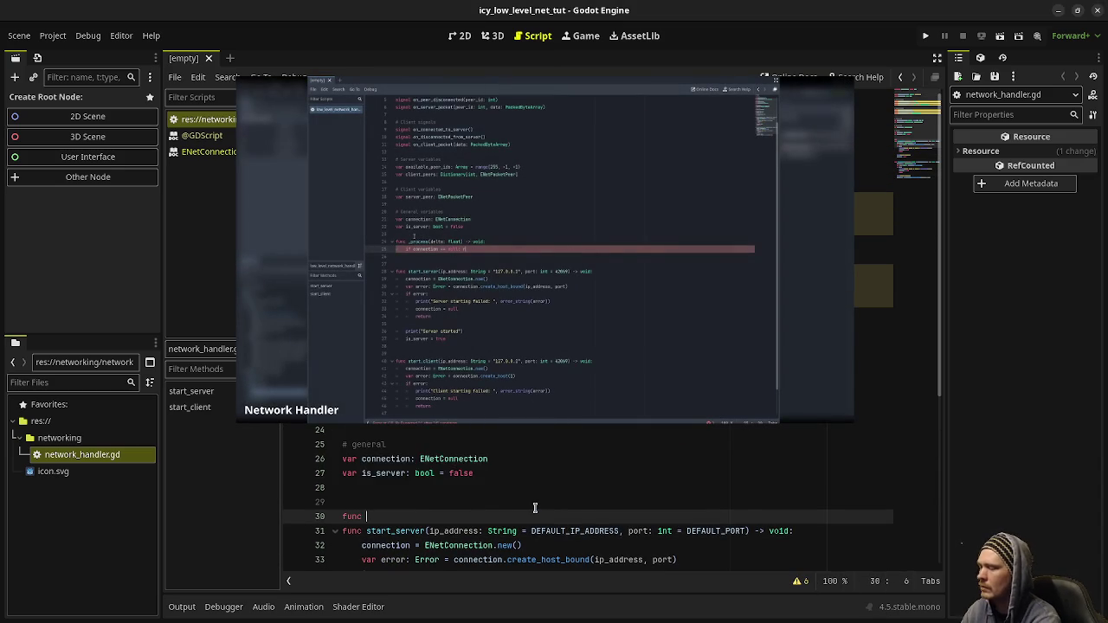
type("_process")
key("Return")
key("Return")
type("pass")
key("Return")
key("Return")
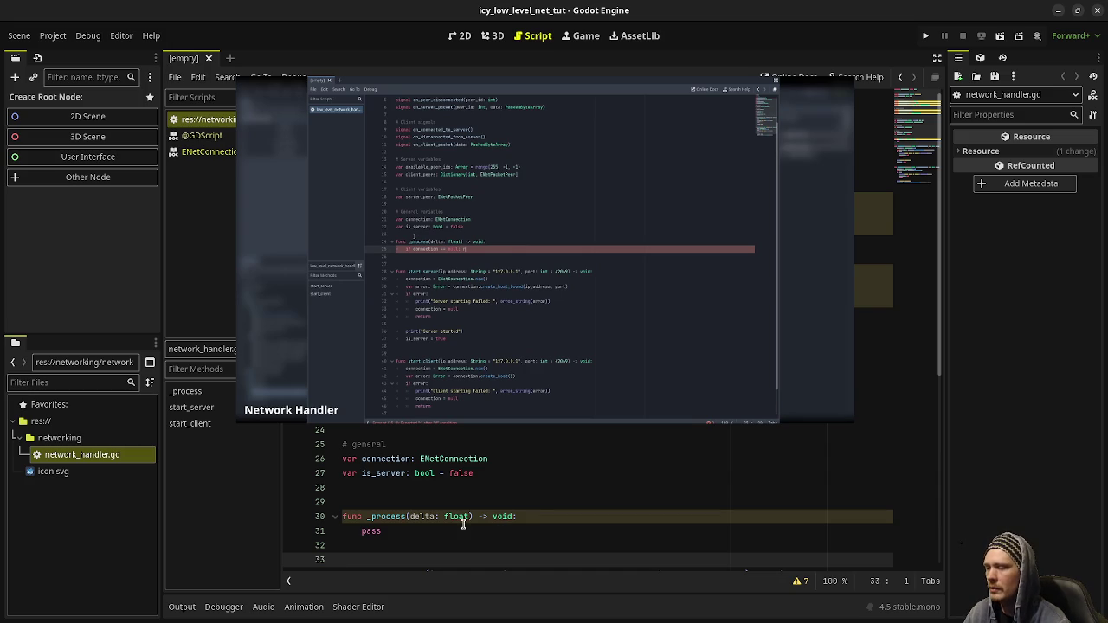
Replace the _process body with if connection == null: return.
double_click(371, 532)
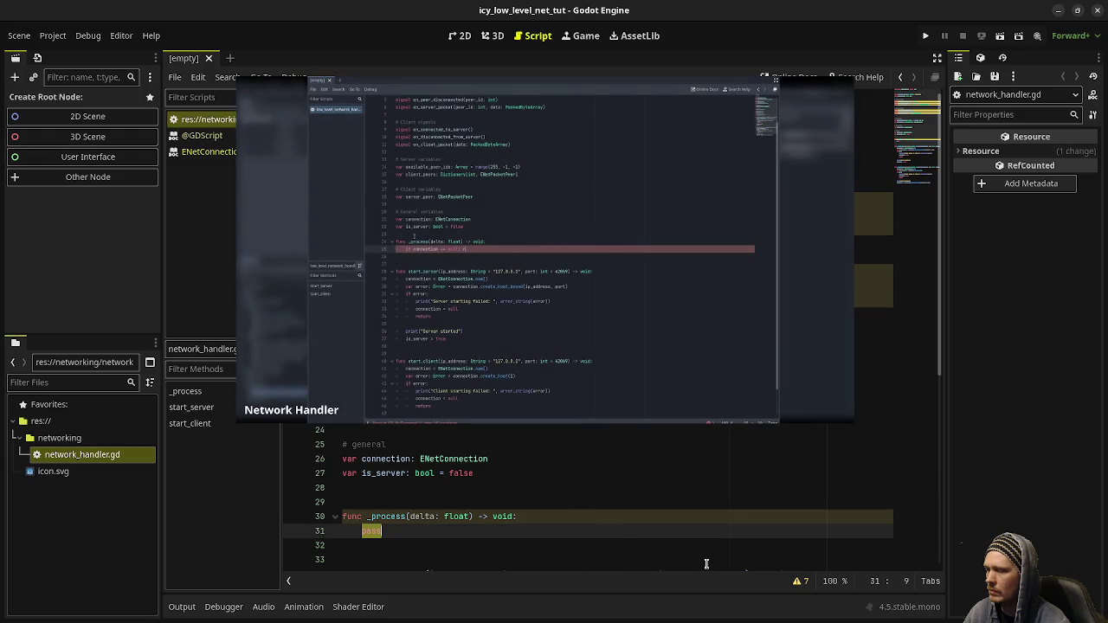
type("if")
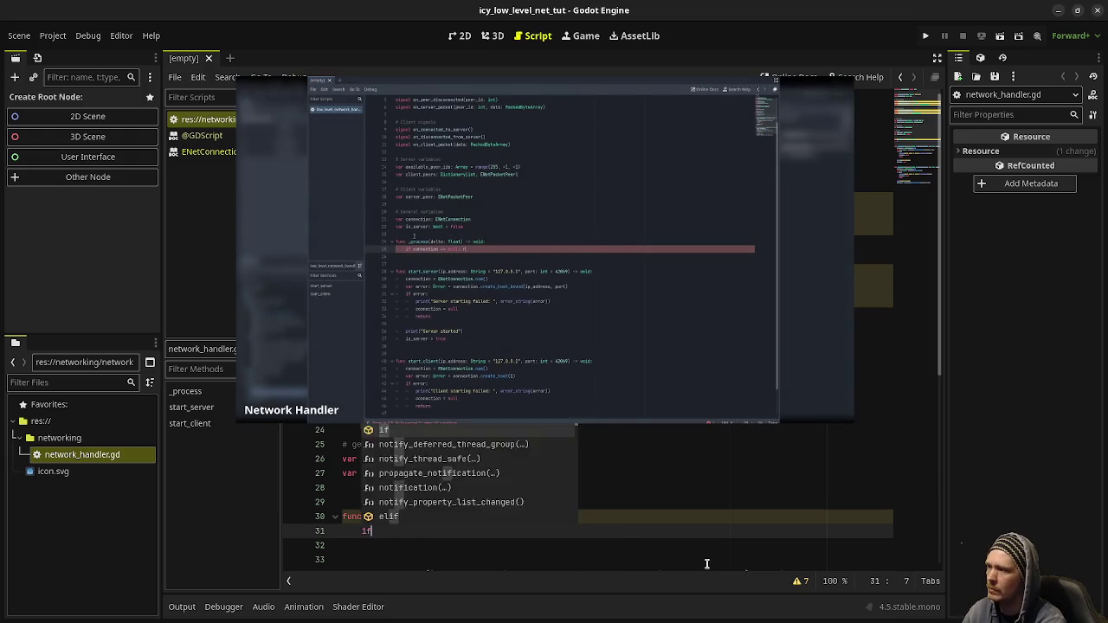
type(" connection ")
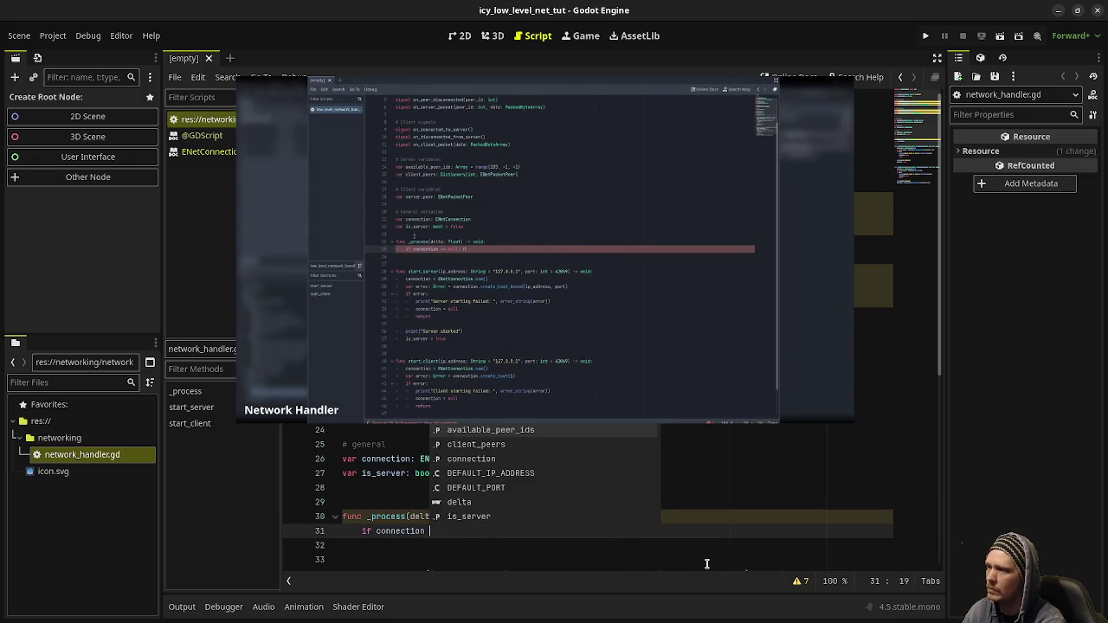
type("== null: return")
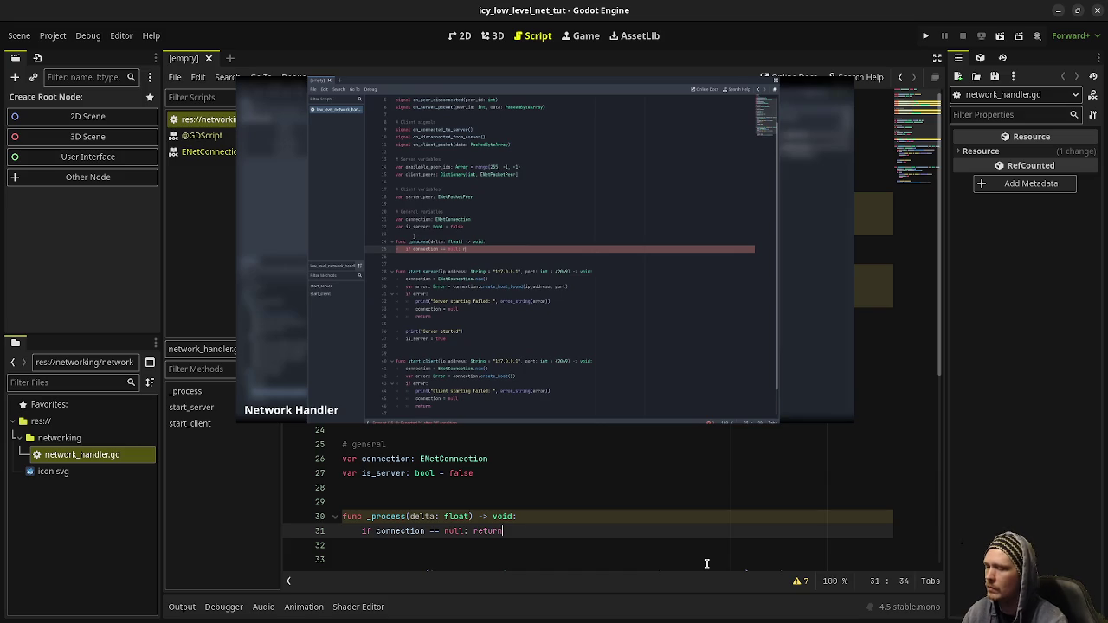
mouse_move(508, 399)
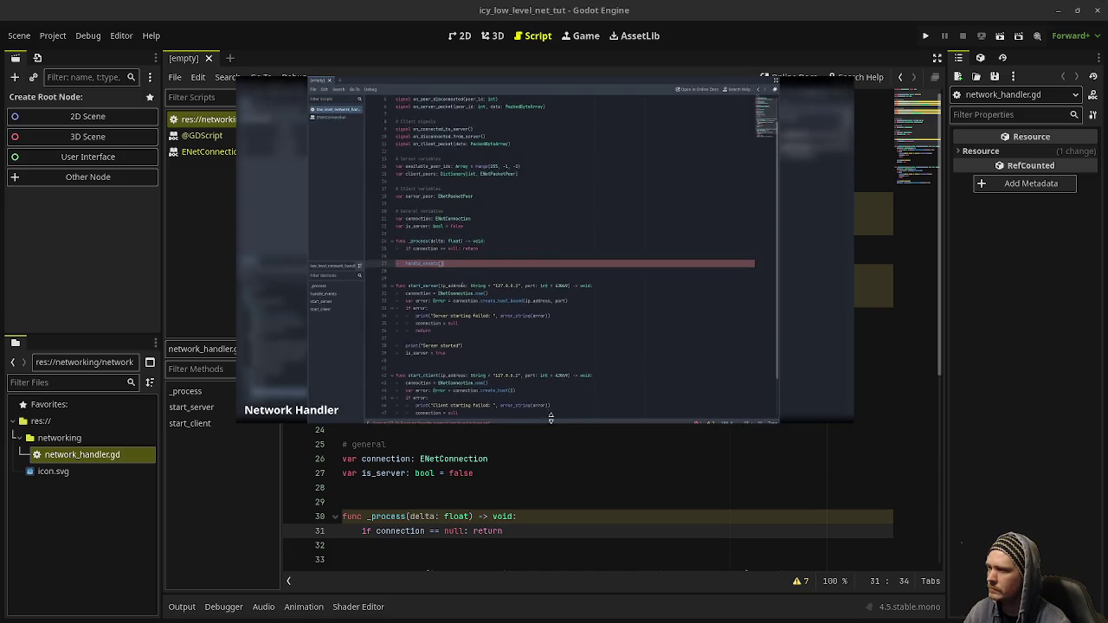
left_click(544, 410)
scroll(450, 502, "down", 2)
Below _process, add func handle_events() -> void: with a pass placeholder body.
key("Down")
key("Down")
key("Down")
type("func ")
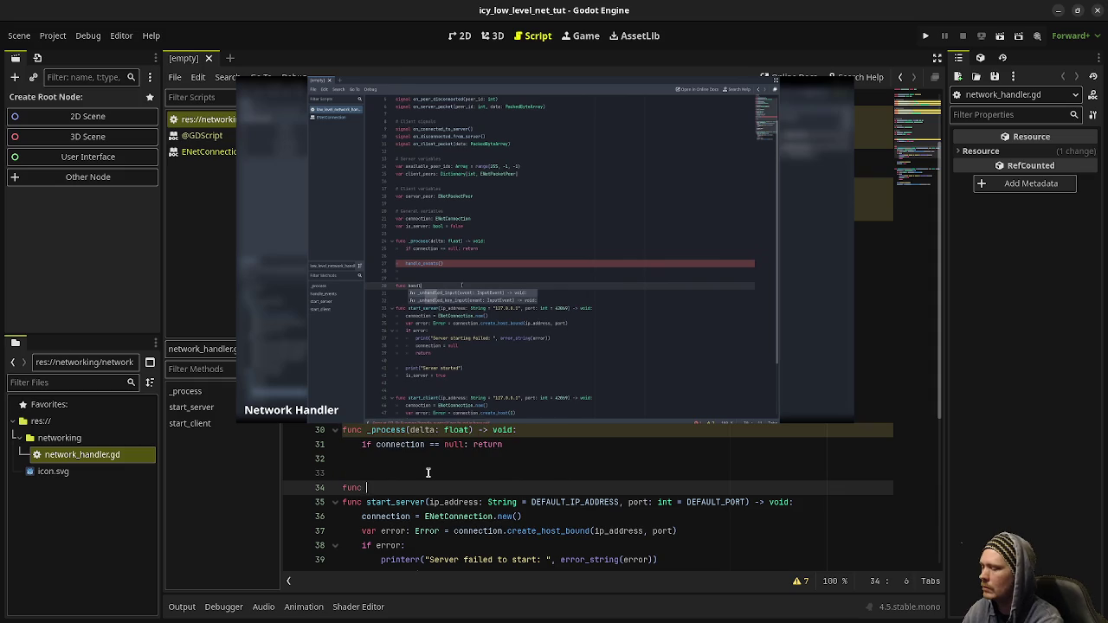
type("handle_events() -> void:")
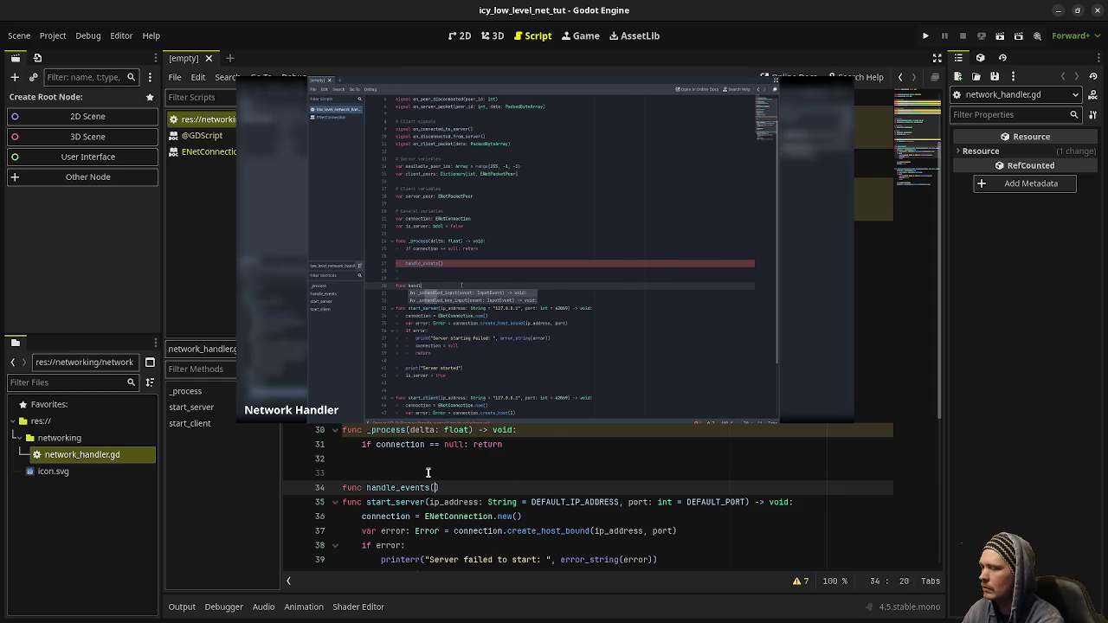
key("Return")
type("pass")
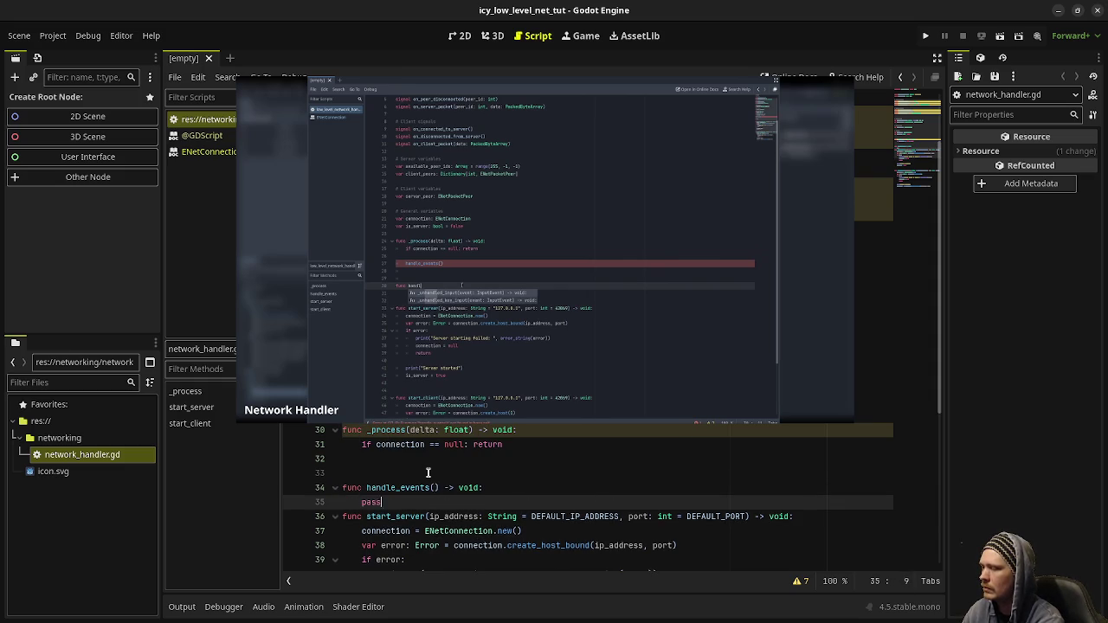
key("Return")
key("Return")
key("BackSpace")
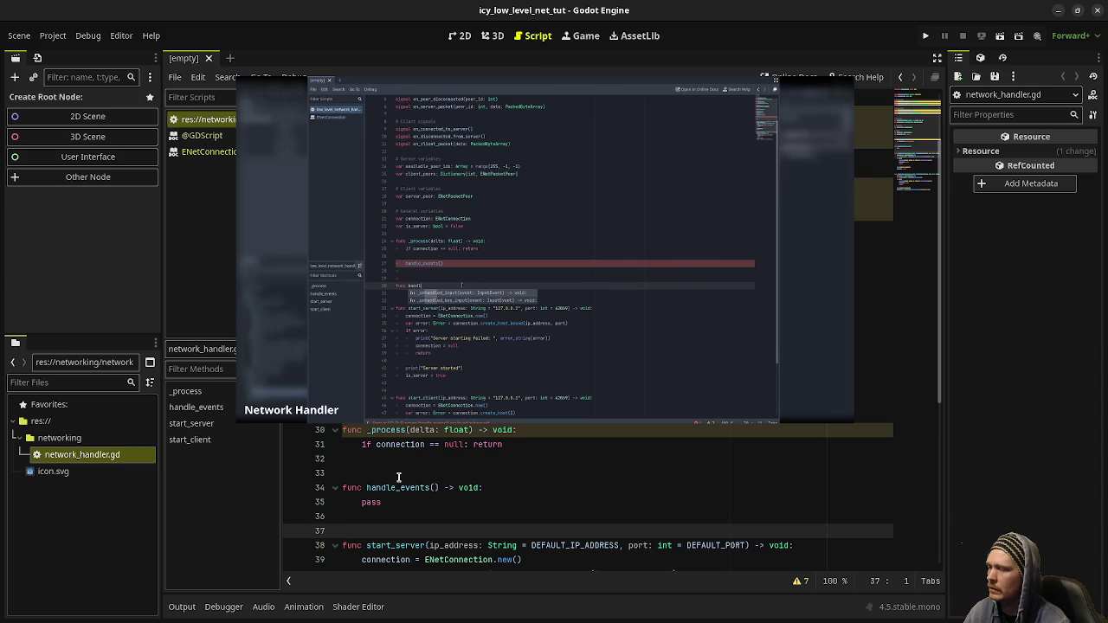
mouse_move(518, 414)
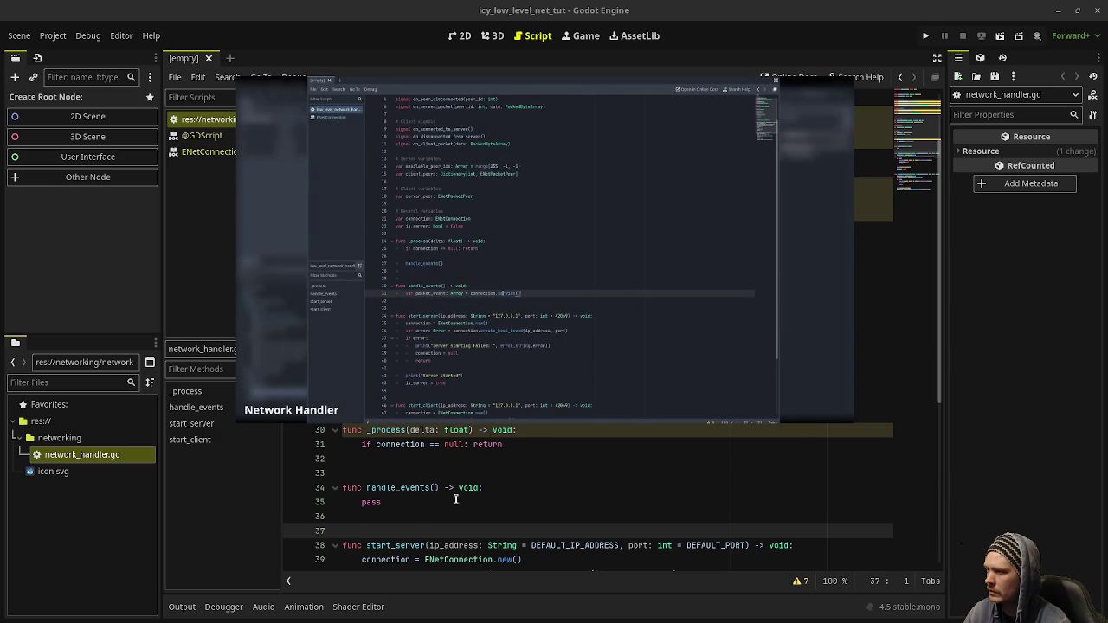
double_click(374, 502)
On line 35, write 'var packet_event: Array = connection.service()' with no timeout argument.
type("var packet_ev")
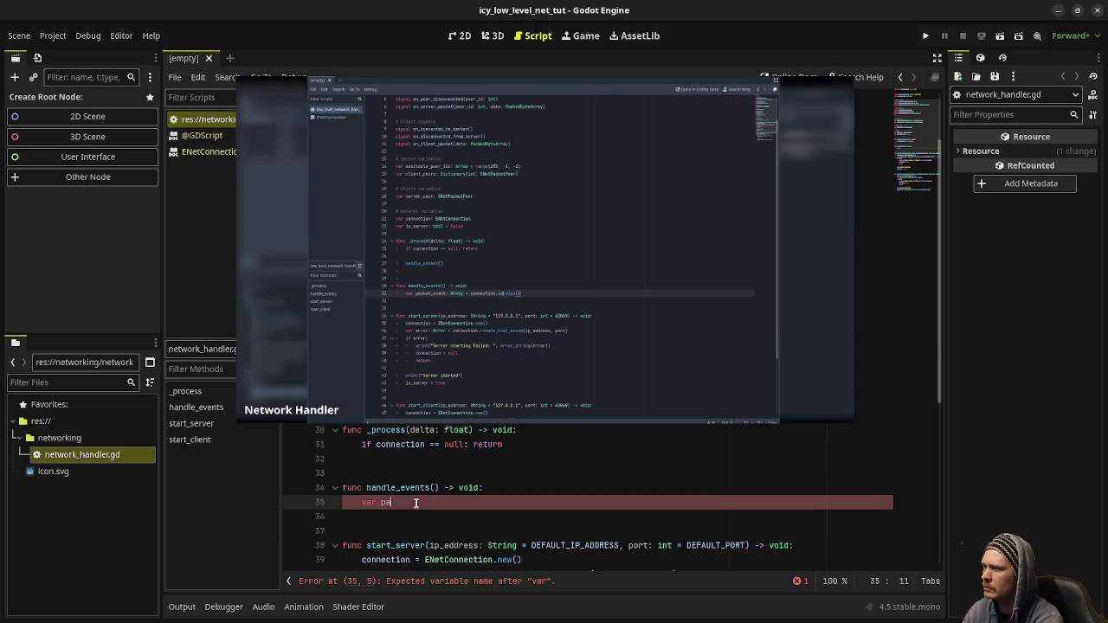
type("ent: Aray")
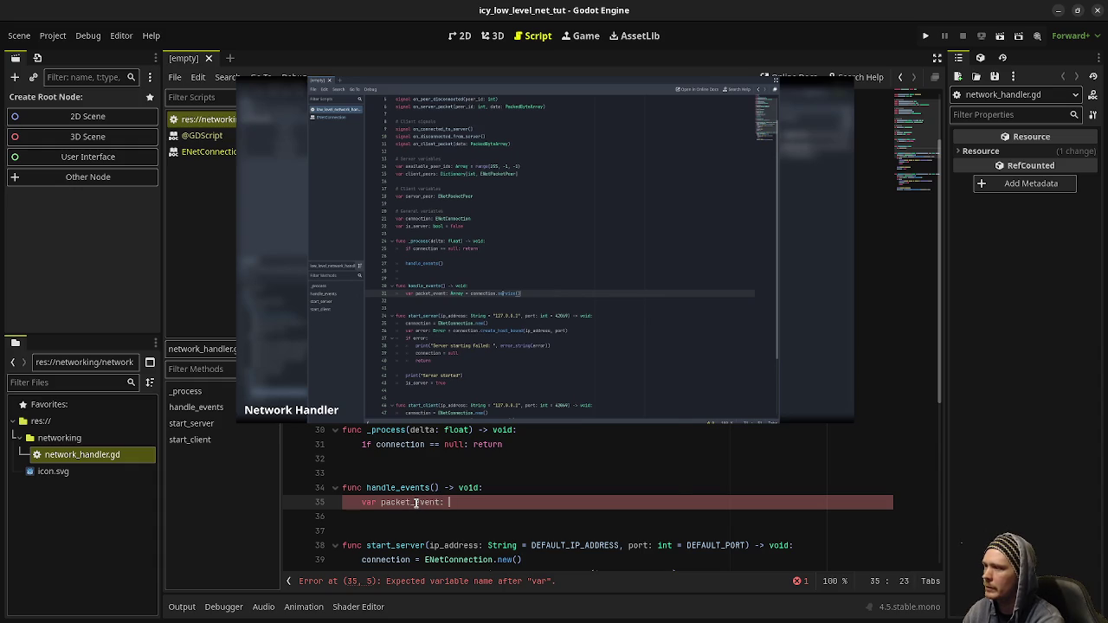
key("BackSpace")
key("BackSpace")
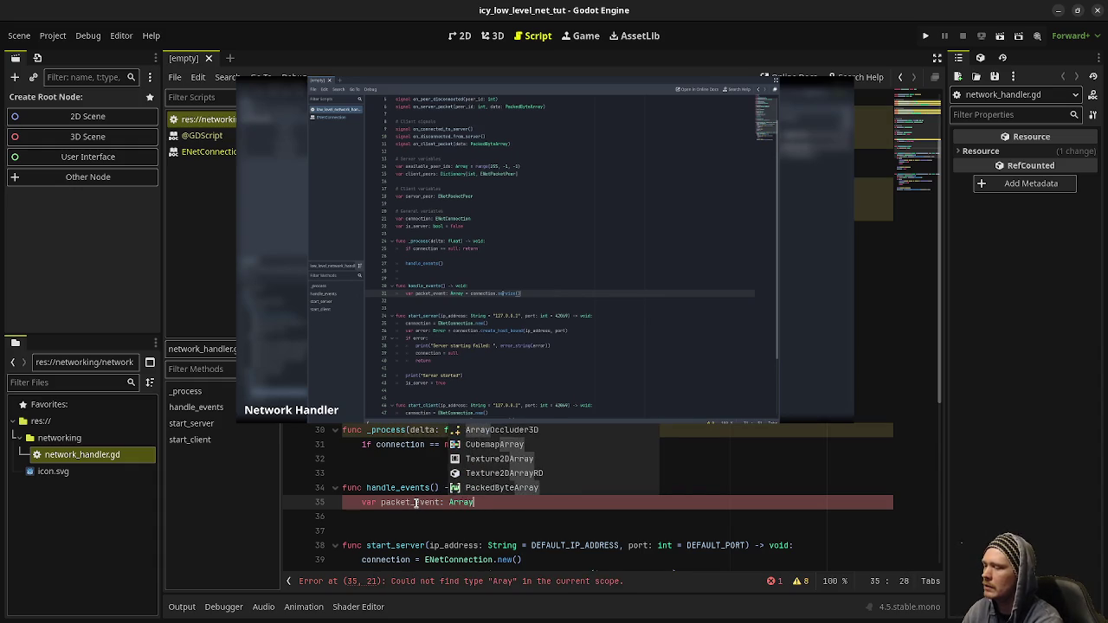
type("ray = connection.")
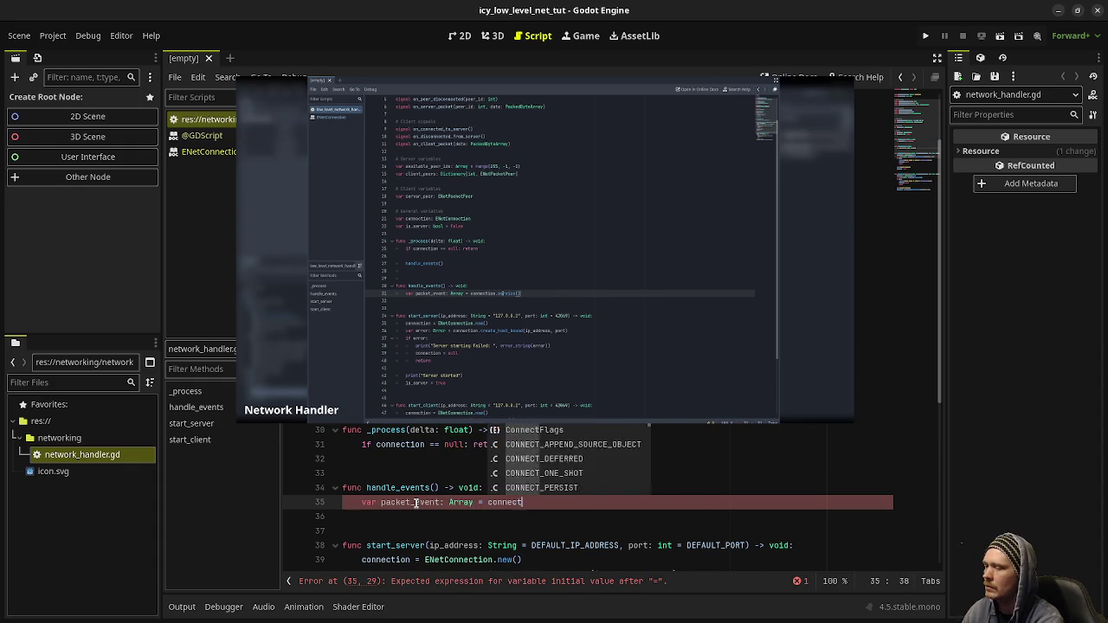
type("ser")
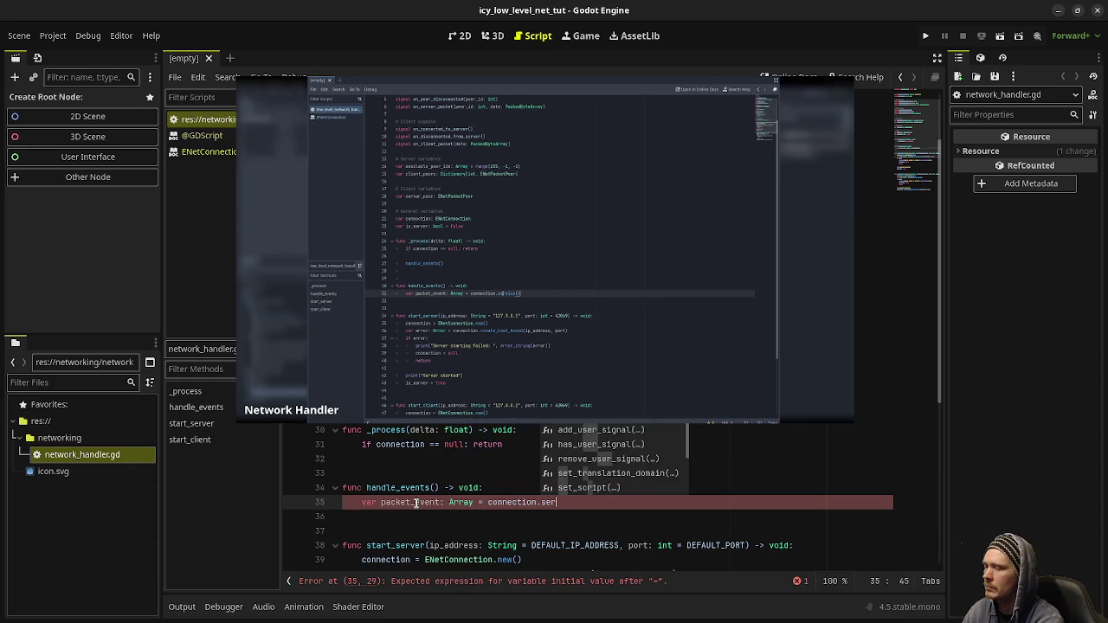
type("vice(0")
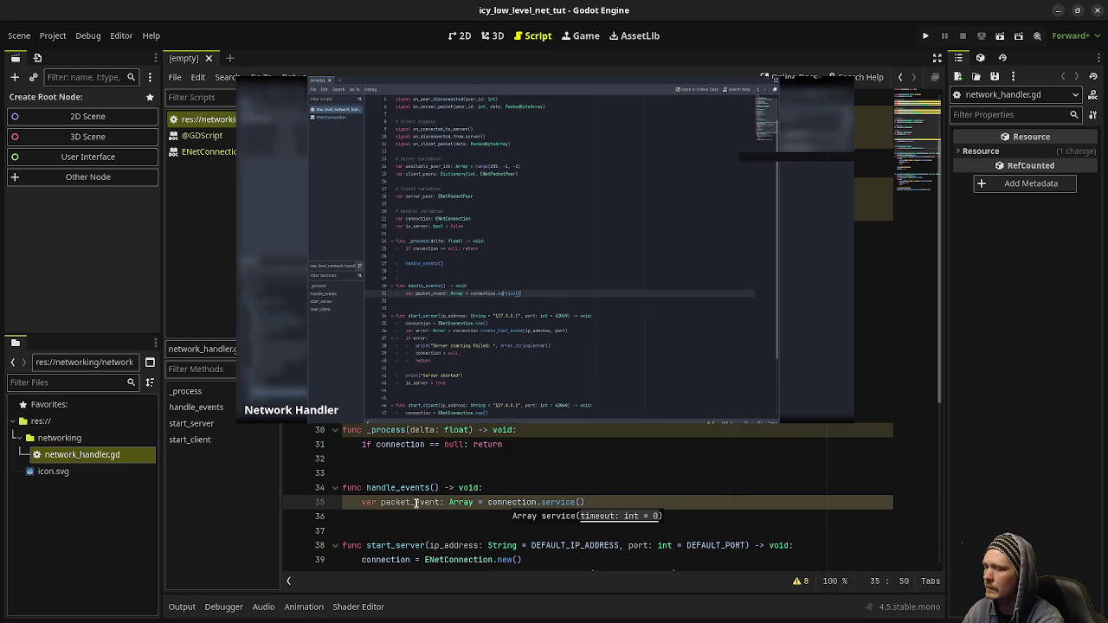
key("BackSpace")
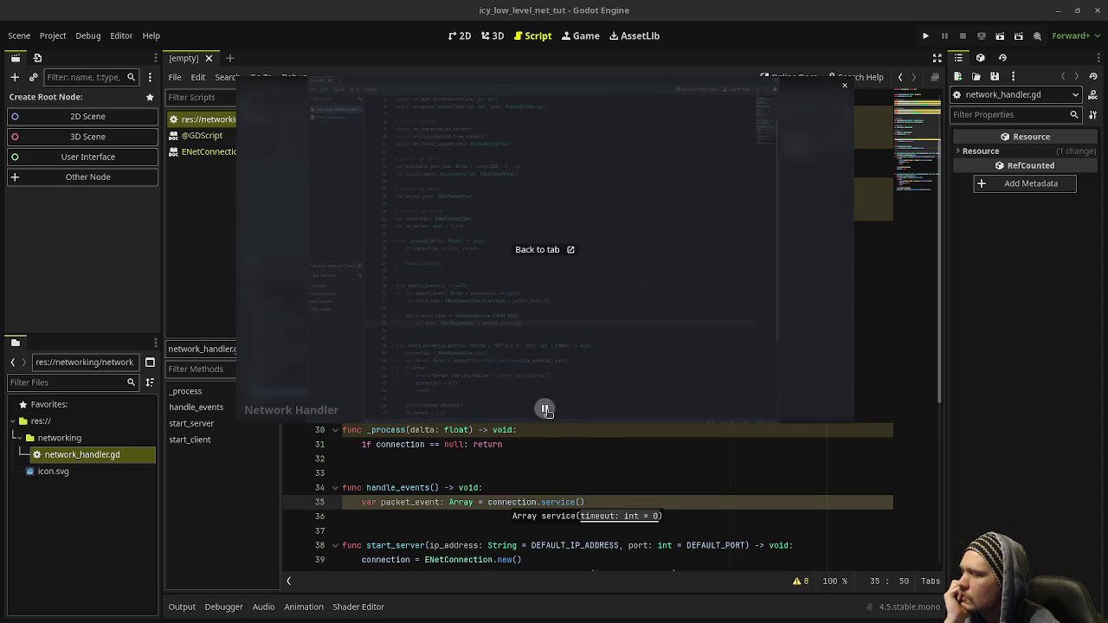
Add 'var event_type: ENetConnection.EventType = packet_event[0]' below the packet_event line.
left_click(604, 502)
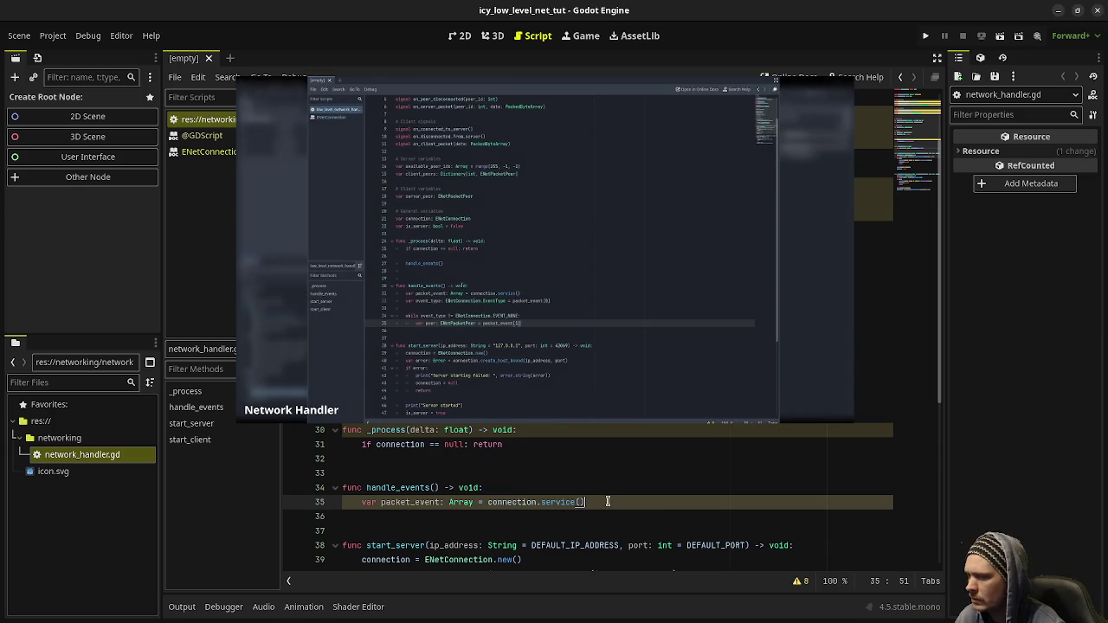
key("Return")
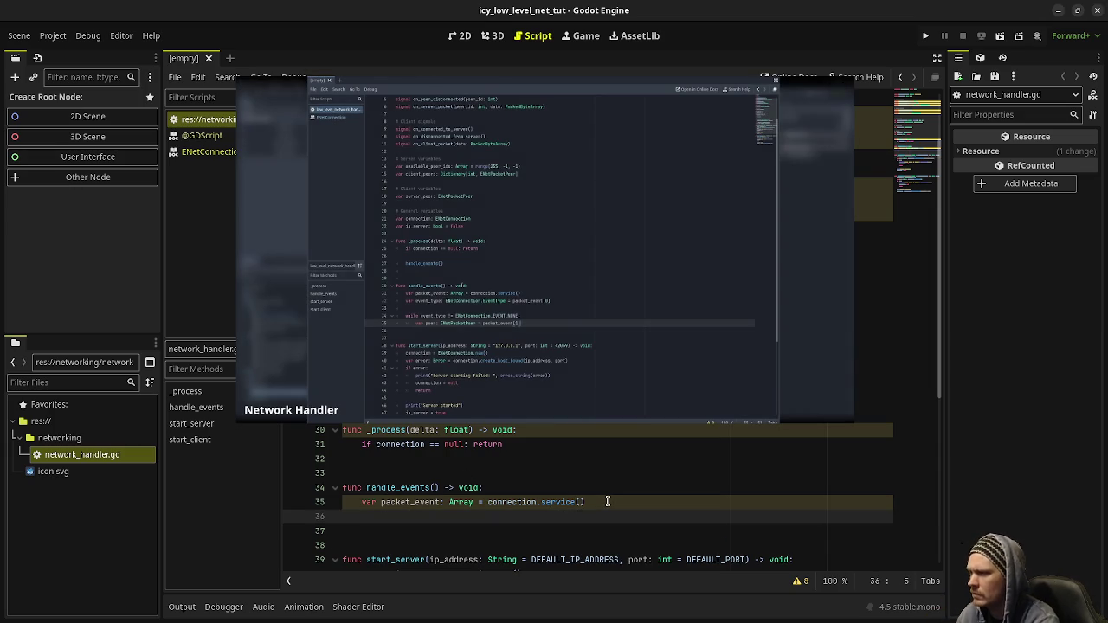
type("var event")
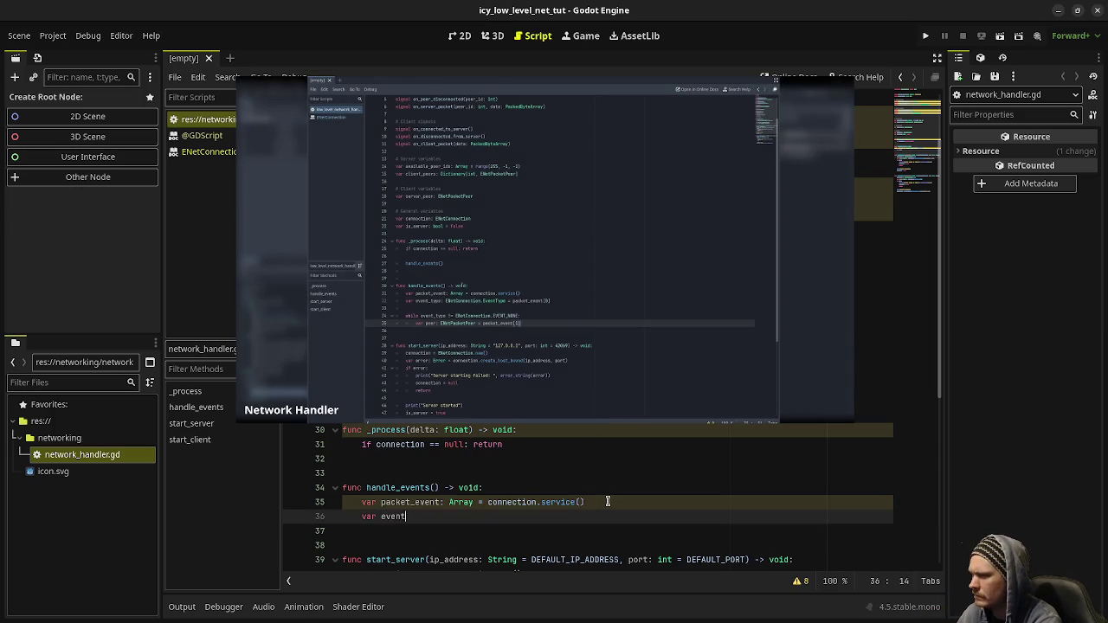
type("_type: E")
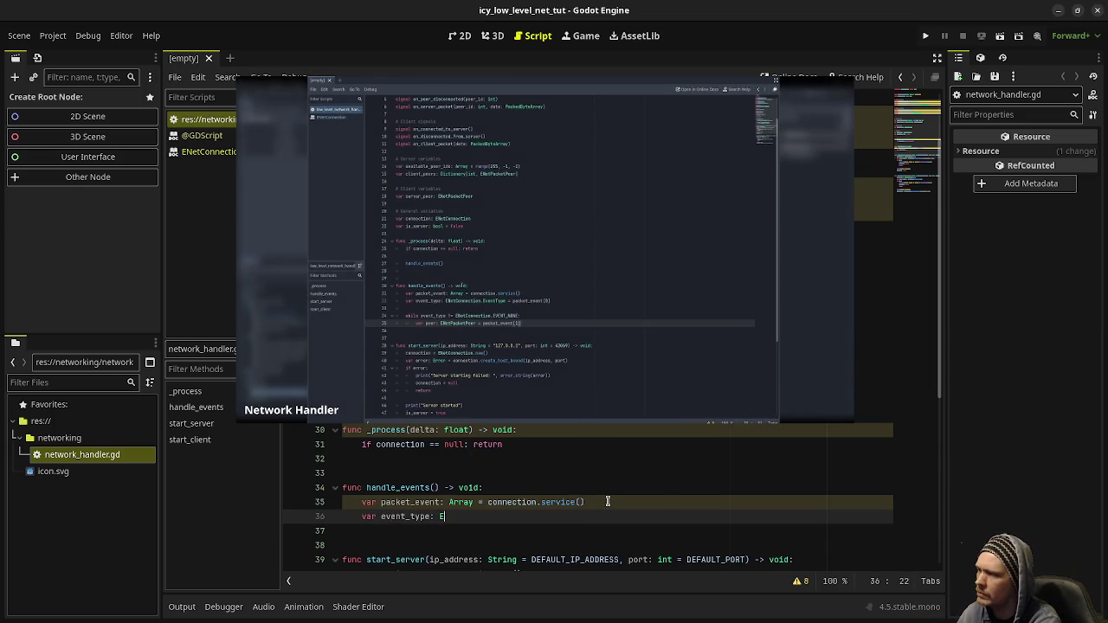
type("Net")
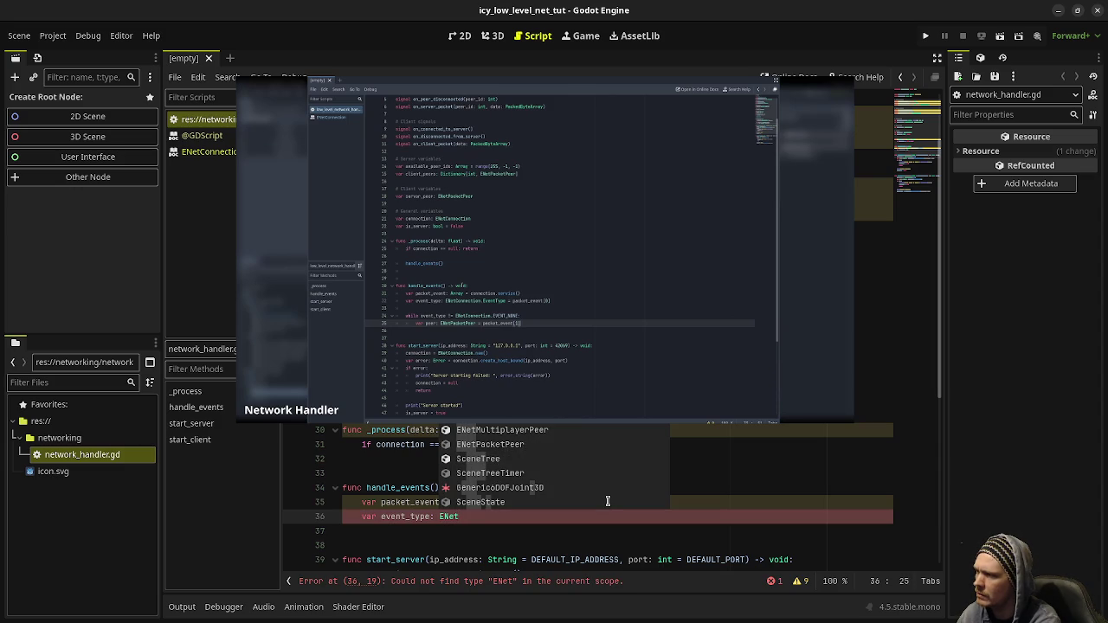
type("Connecti")
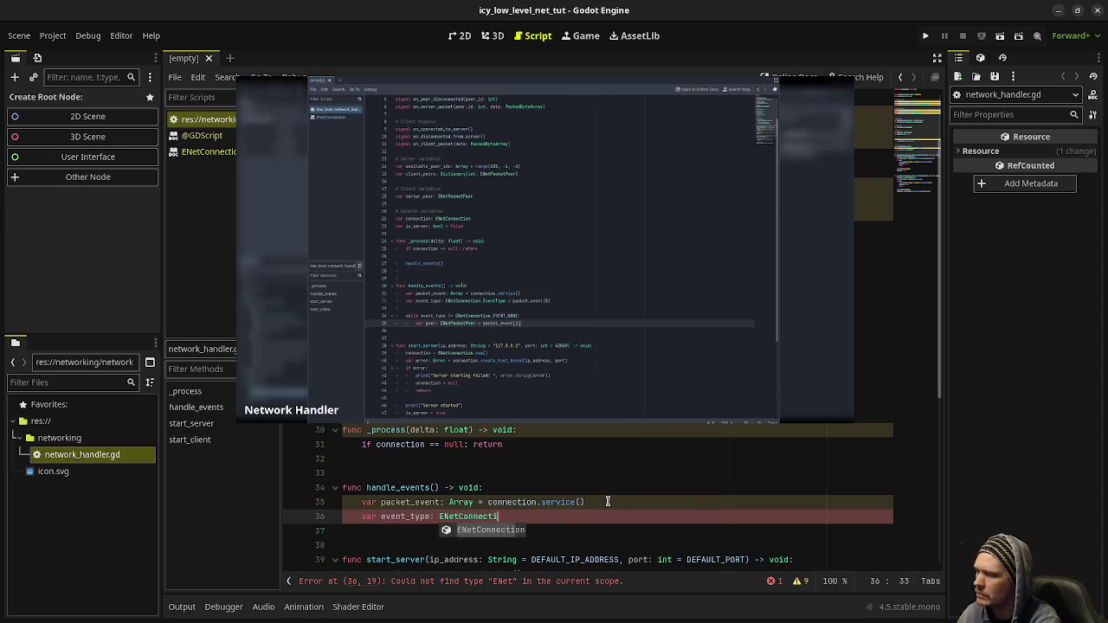
type("on.EVENTTYPE")
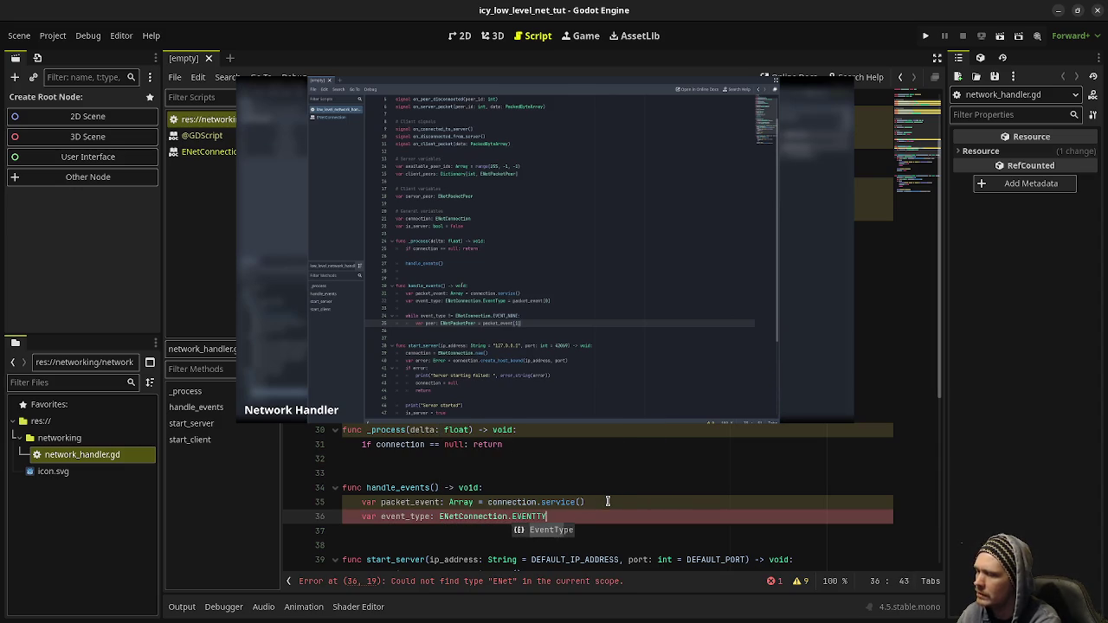
key("Return")
type("=")
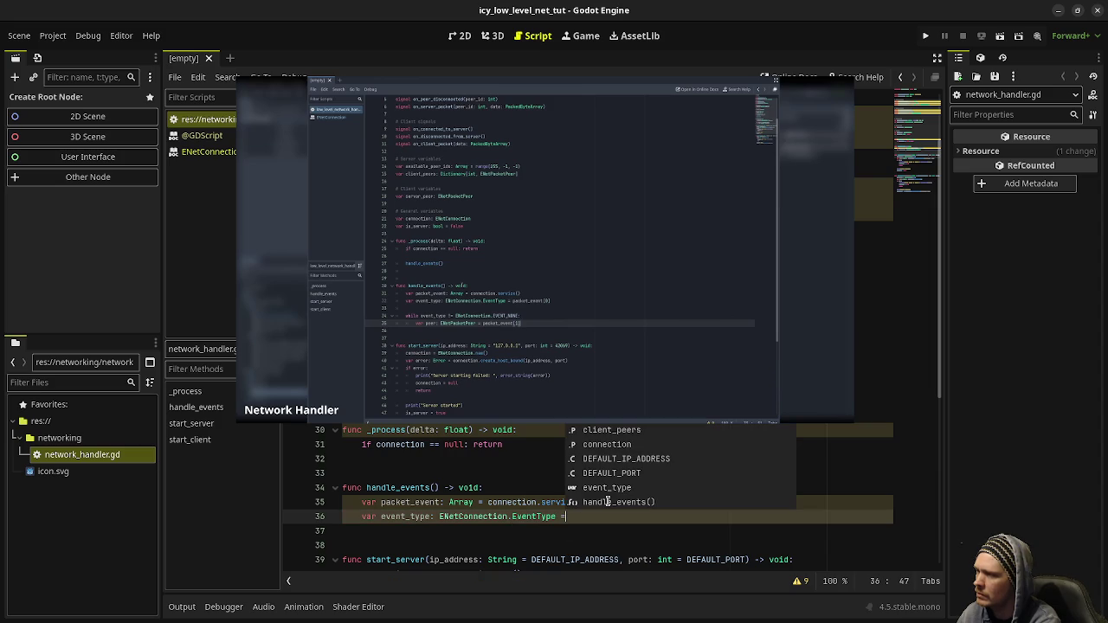
type(" packet")
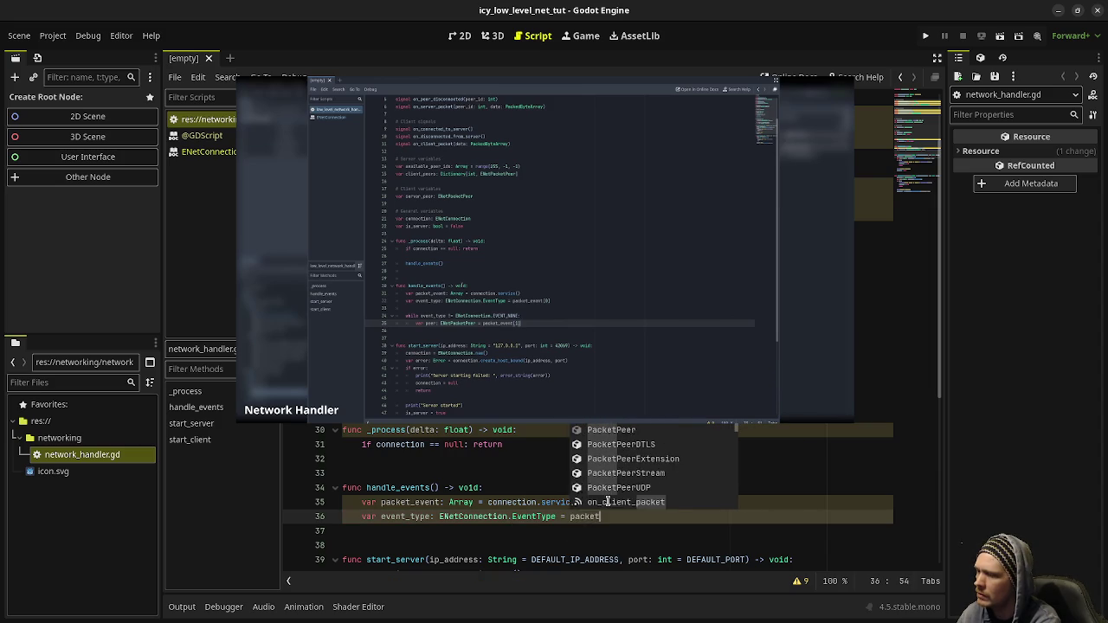
type("_event[0]")
Two lines below, begin 'while event_type != ENetConnection.EVENT_NONE:'.
key("Return")
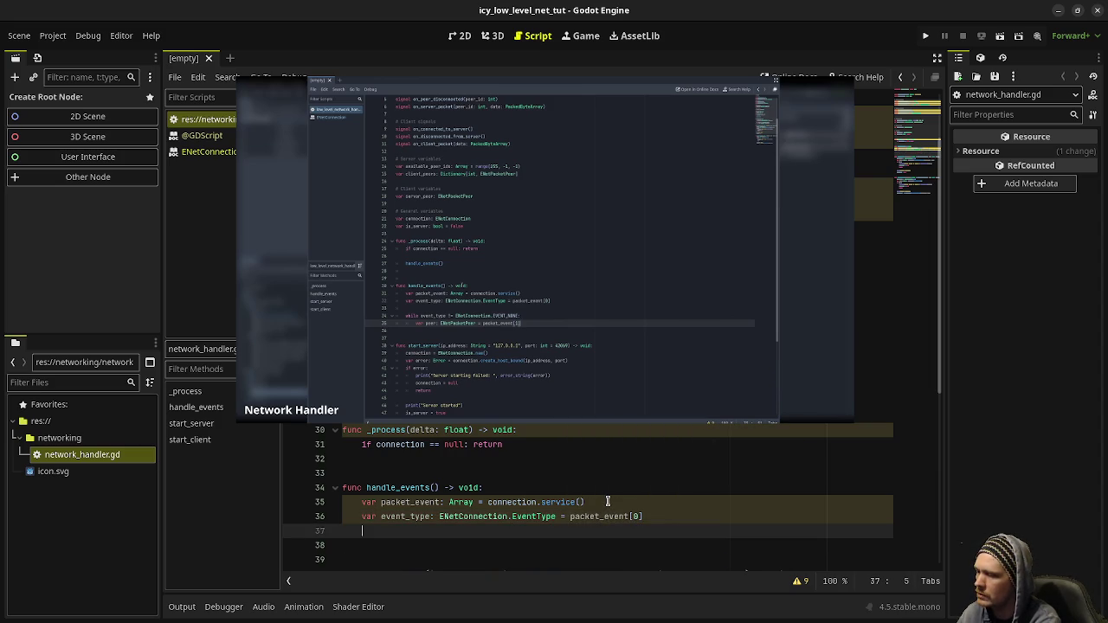
key("Return")
type("while")
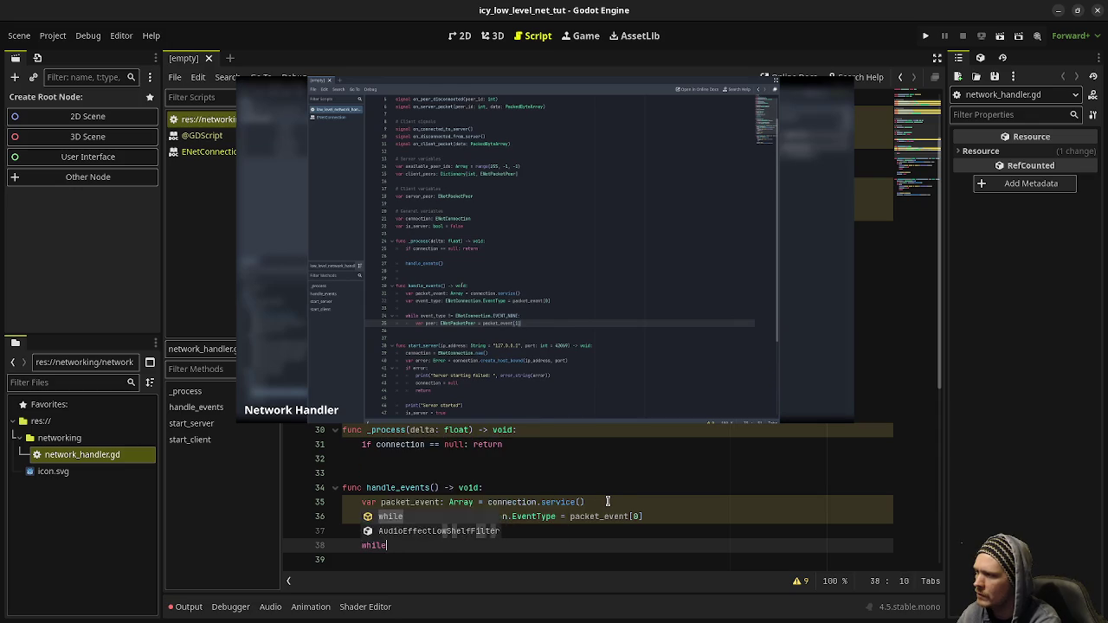
type(" event_type !")
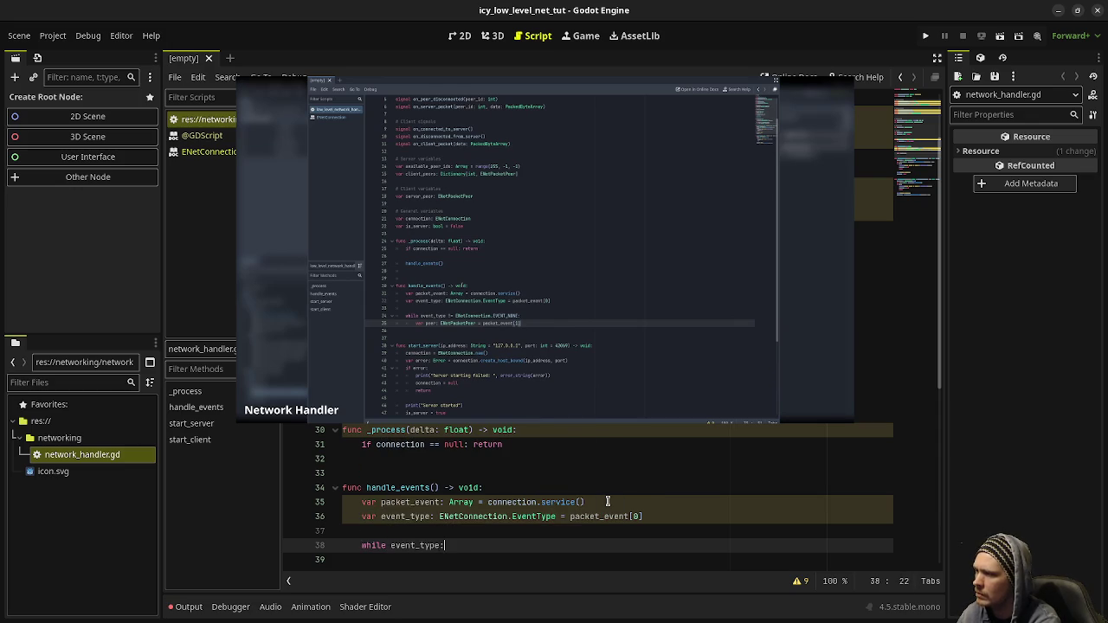
type("= ")
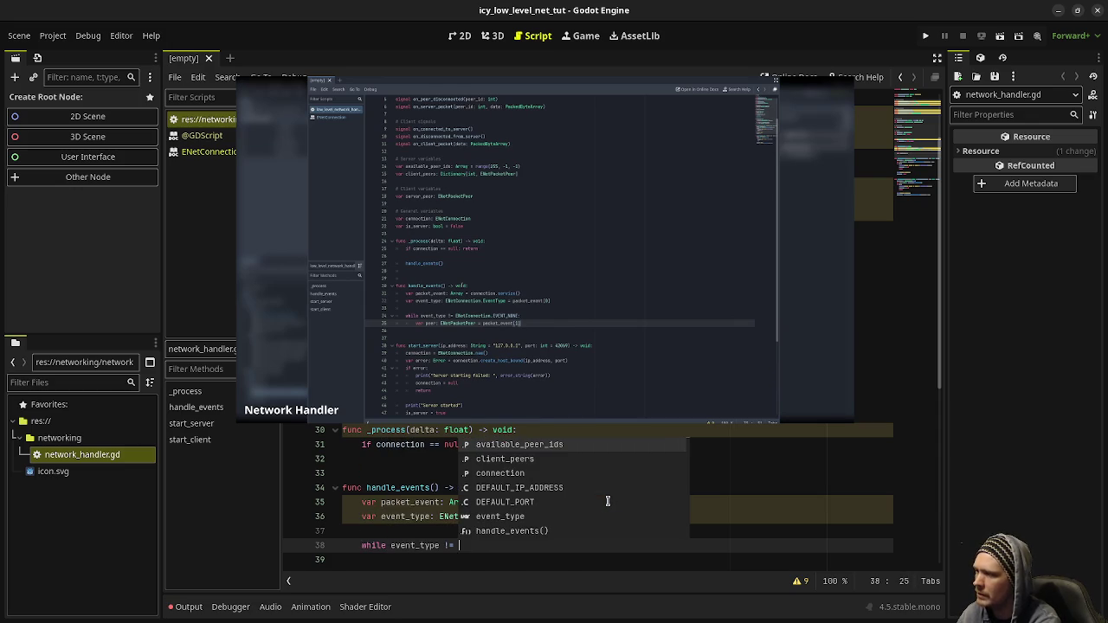
type("ENetConnection.E")
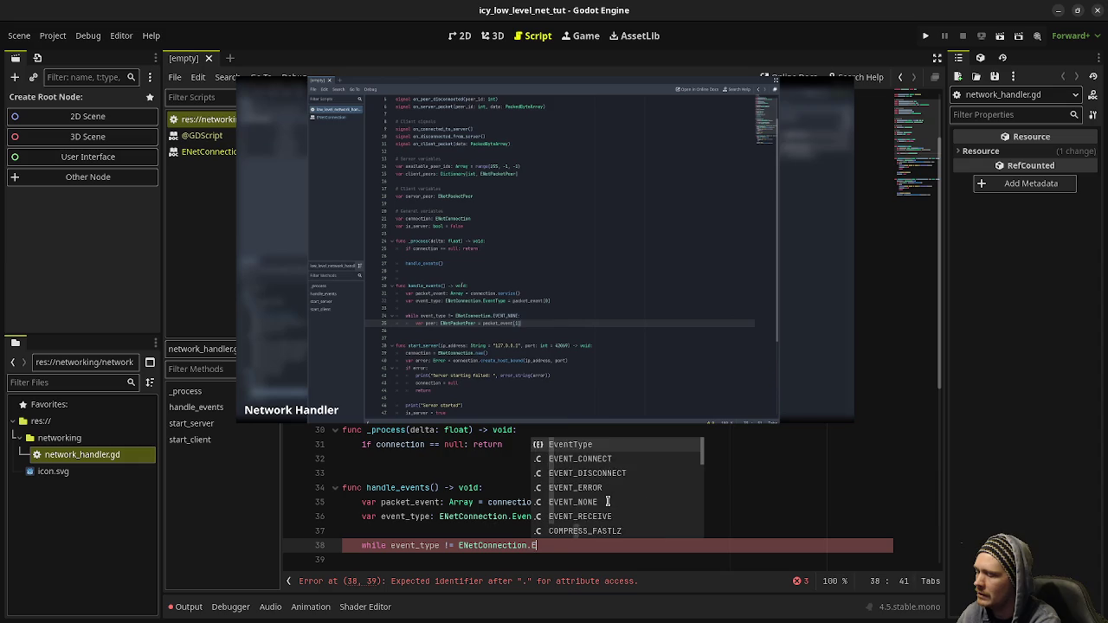
type("VENT_NONE")
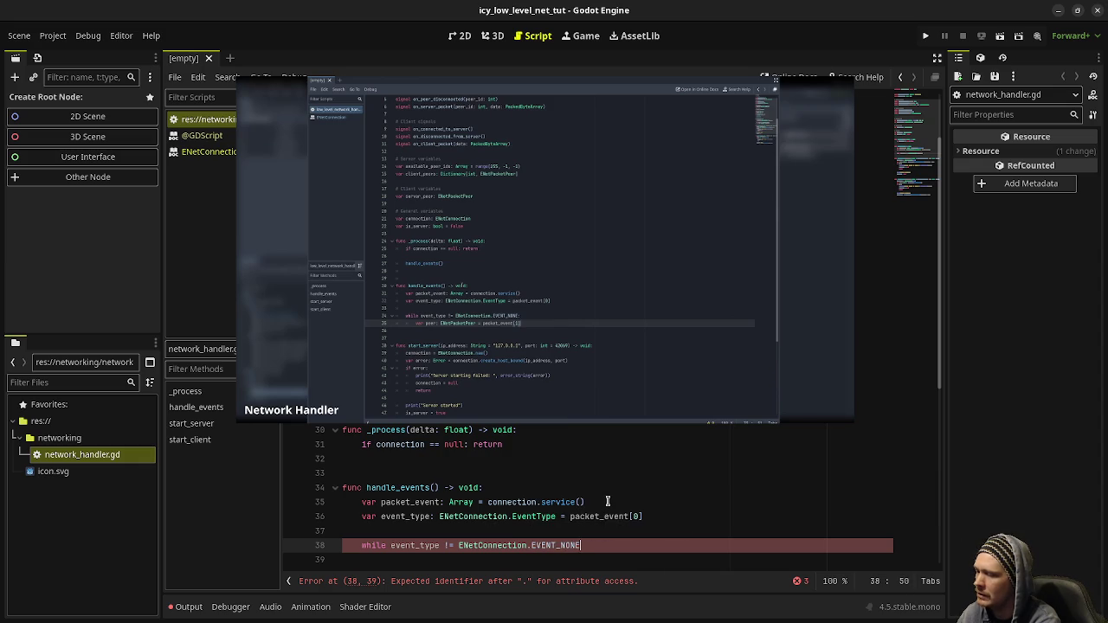
type(":")
Inside the while loop body, declare 'var peer: ENetPacketPeer = packet_event[1]'.
key("Return")
type("var peer: ")
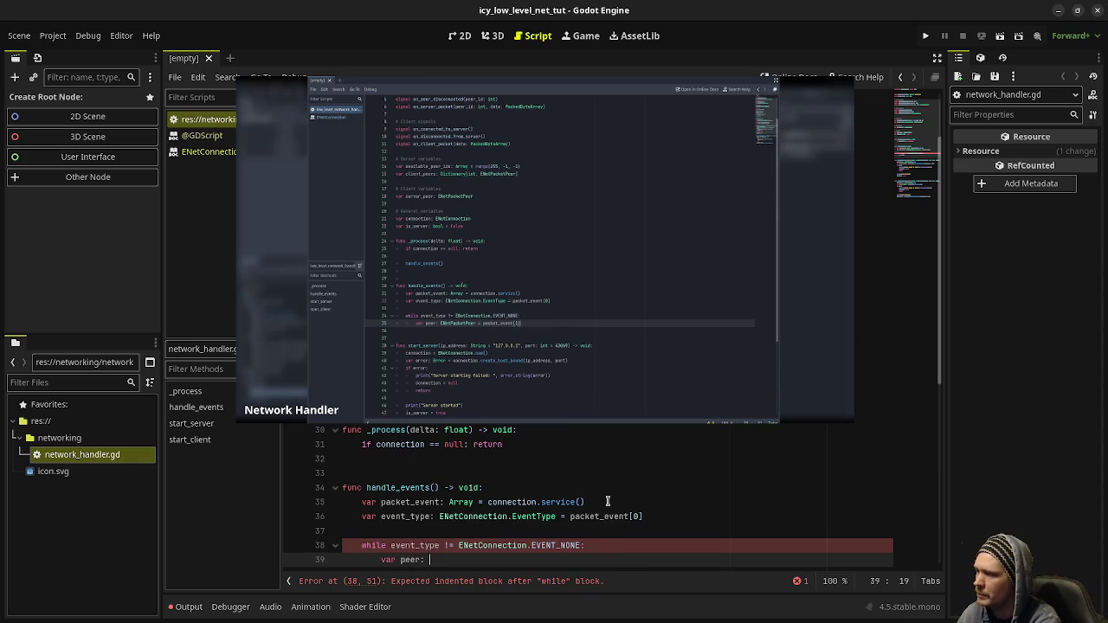
type("ENetPa")
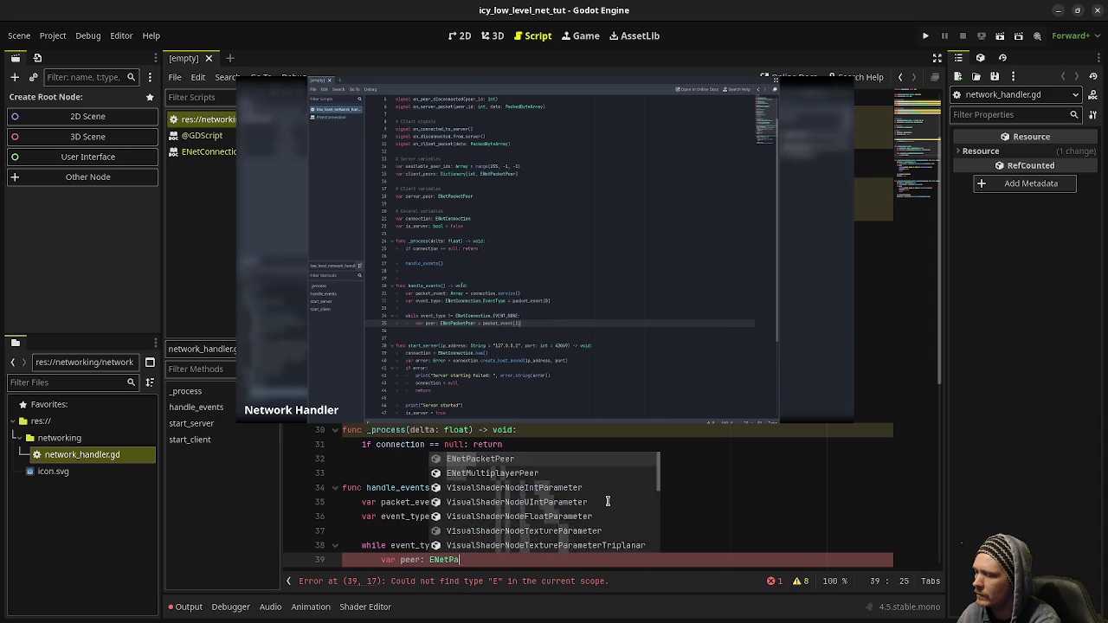
key("Return")
type("= packet_event[1]")
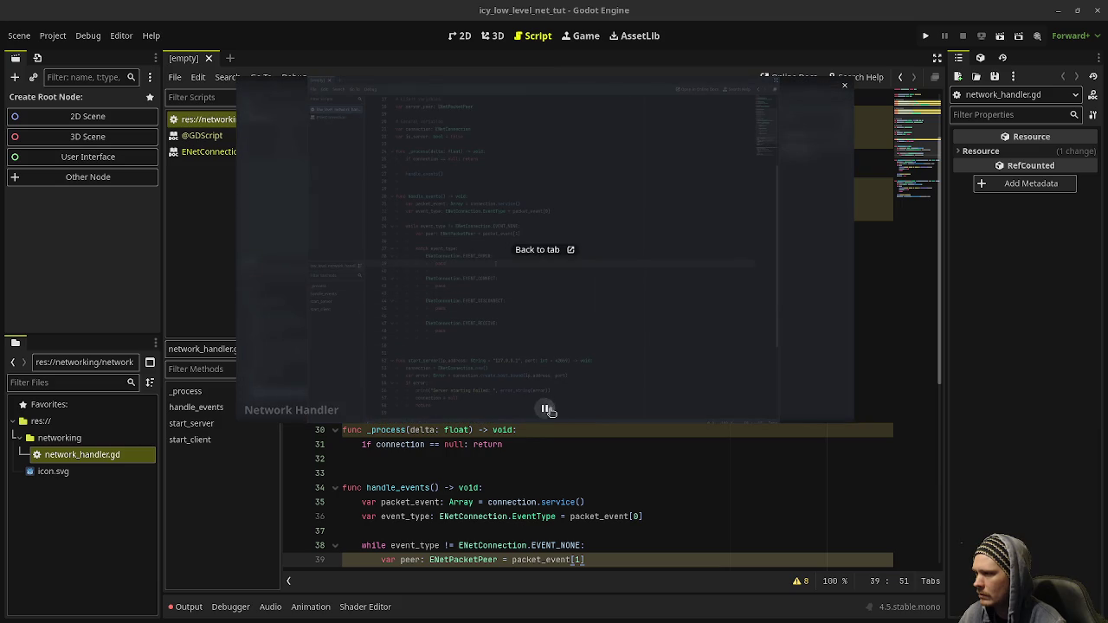
scroll(551, 537, "down", 2)
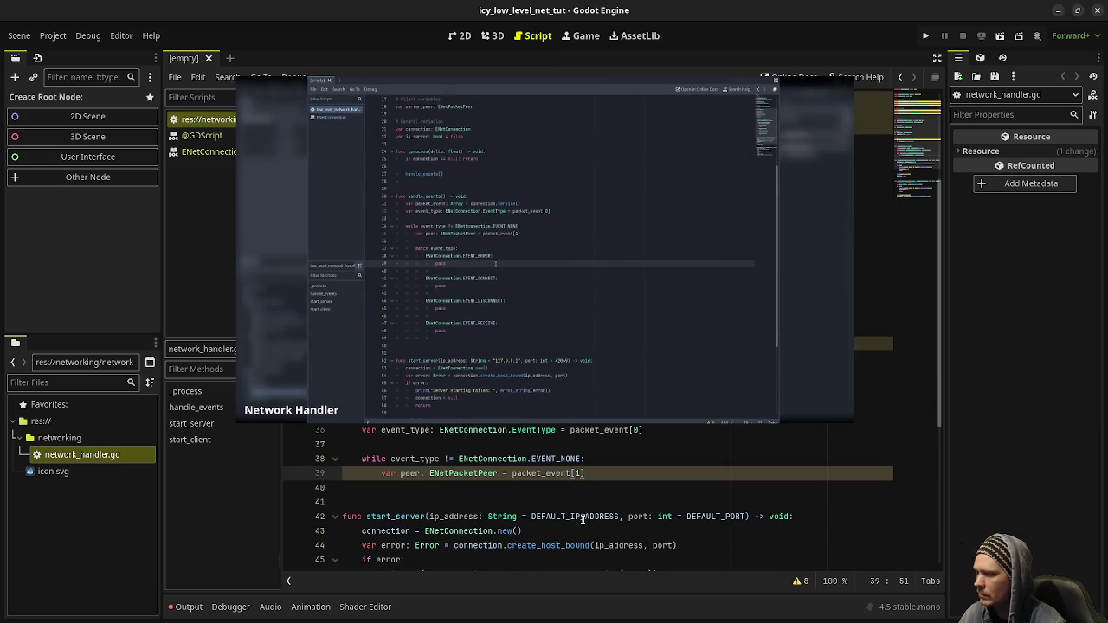
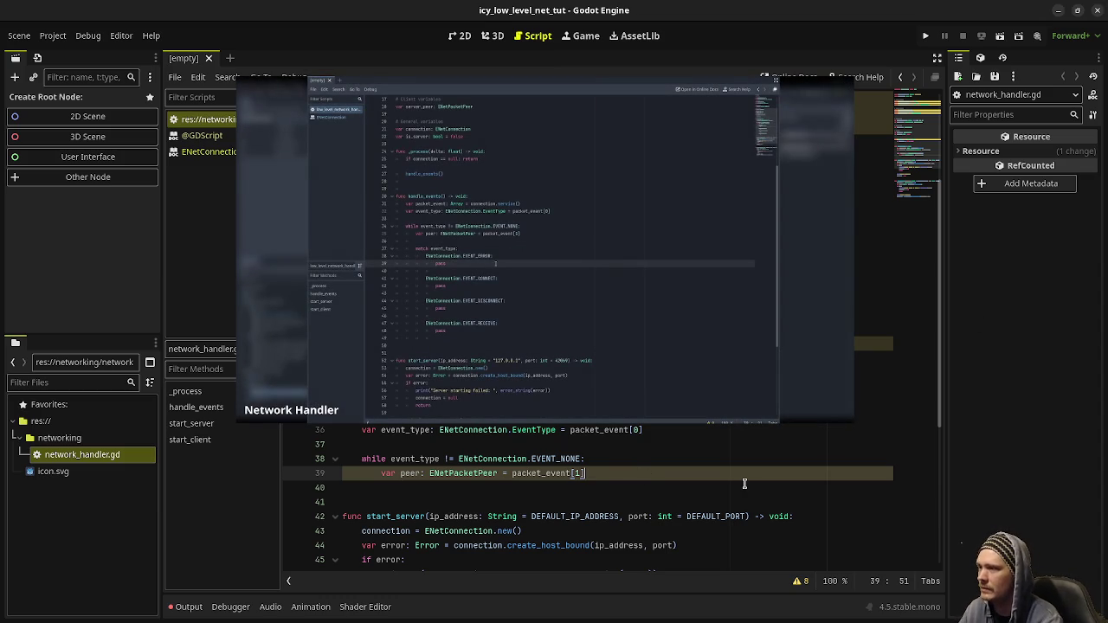
Add 'match event_type:' with an ENetConnection.EVENT_ERROR case whose body is pass.
key("Return")
key("Return")
type("mat")
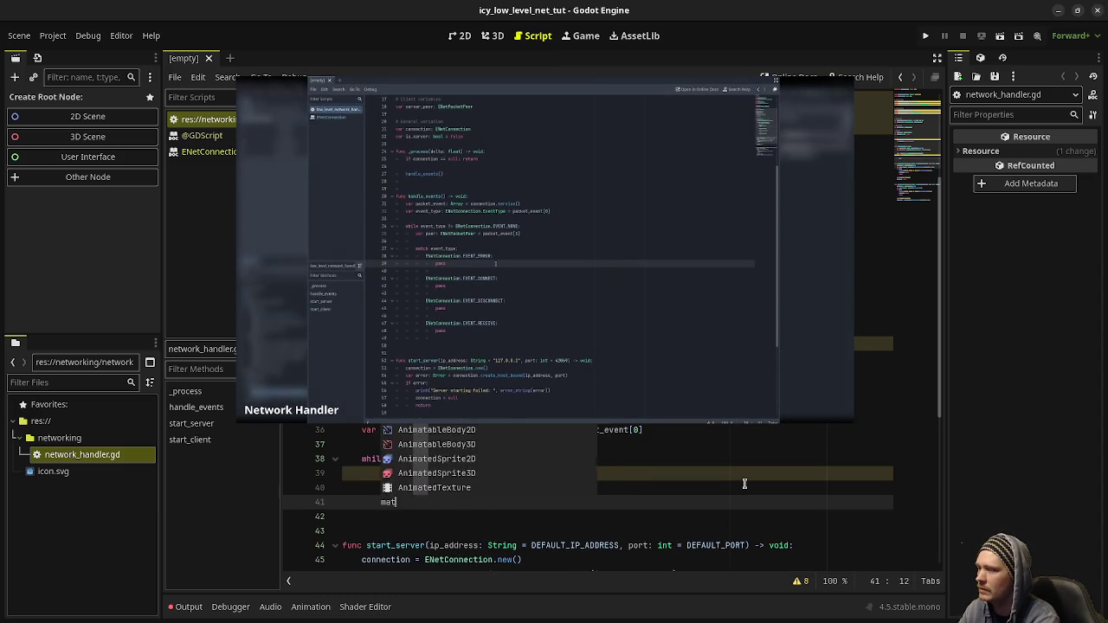
type("ch event_type:")
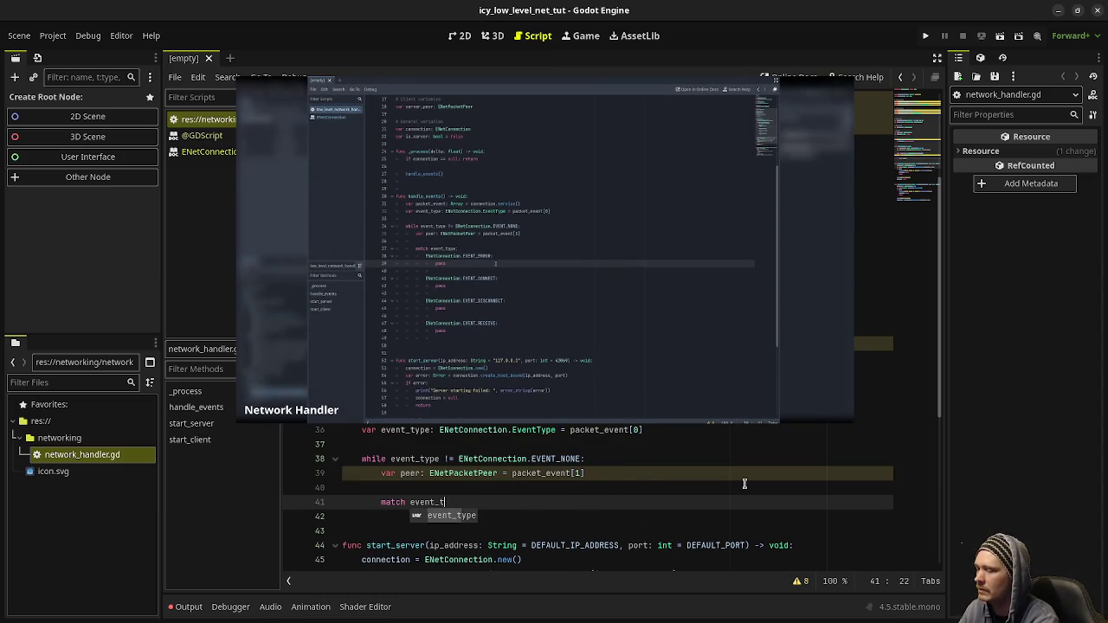
key("Return")
type("ENetConn")
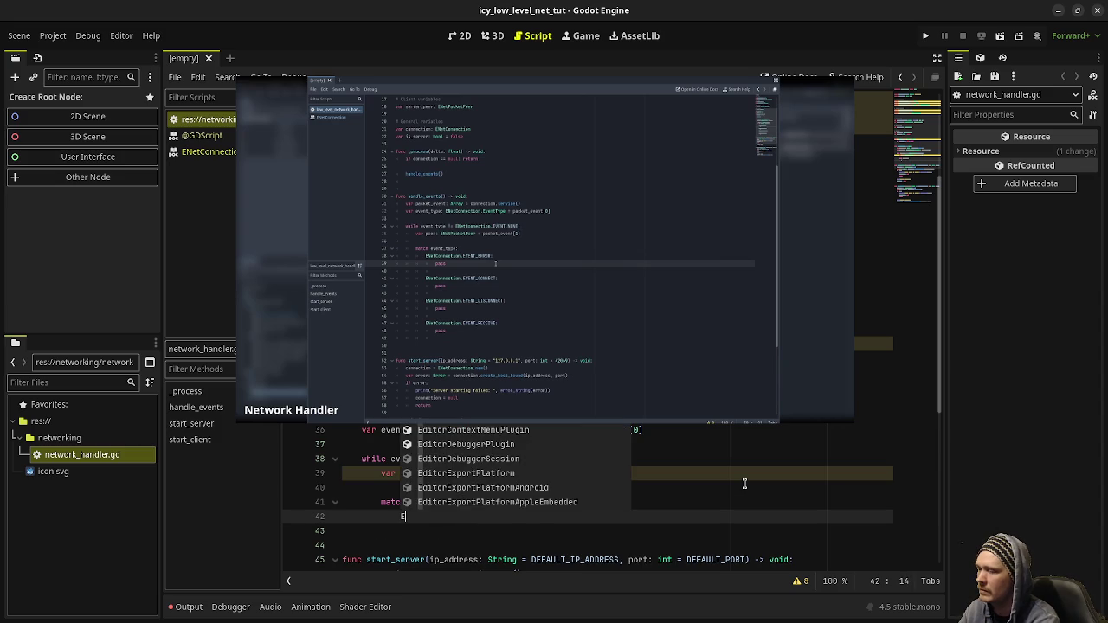
key("Return")
type(".EVENT_ER")
key("Return")
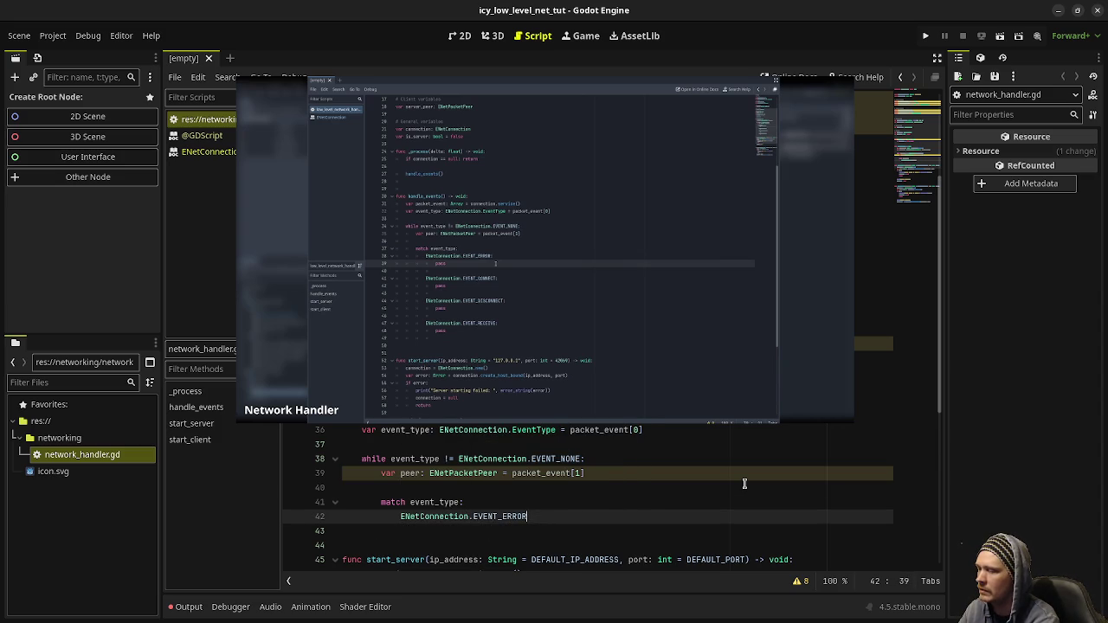
type(":")
key("Return")
type("pas")
key("Return")
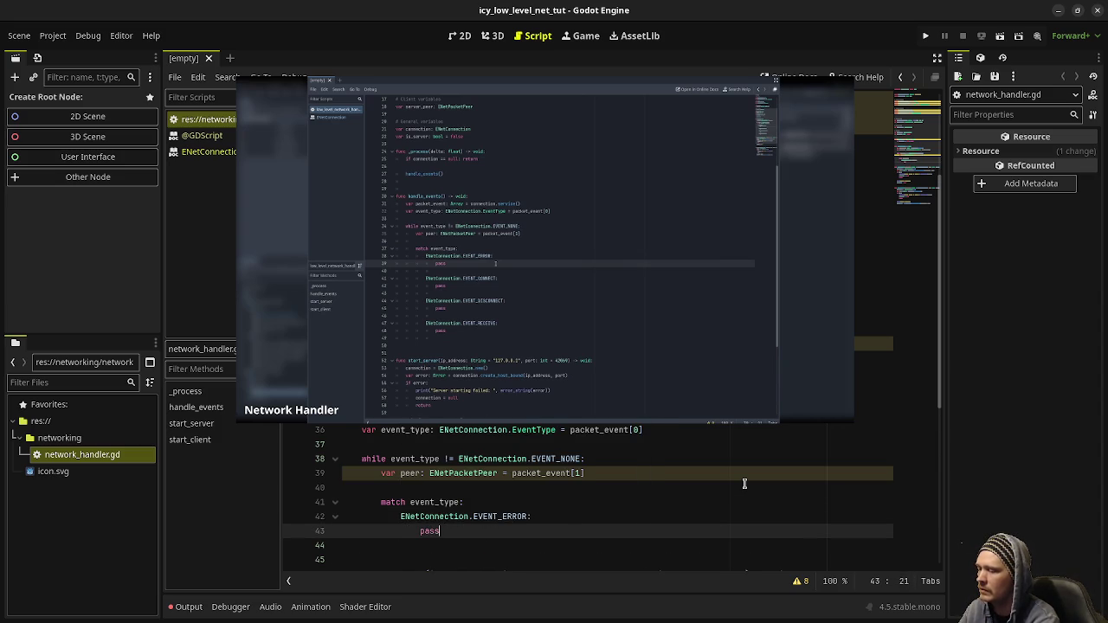
Copy the EVENT_ERROR case block and paste it three more times below.
key("shift+Up")
key("shift+Left")
key("shift+Left")
key("shift+Left")
key("shift+Left")
key("shift+Left")
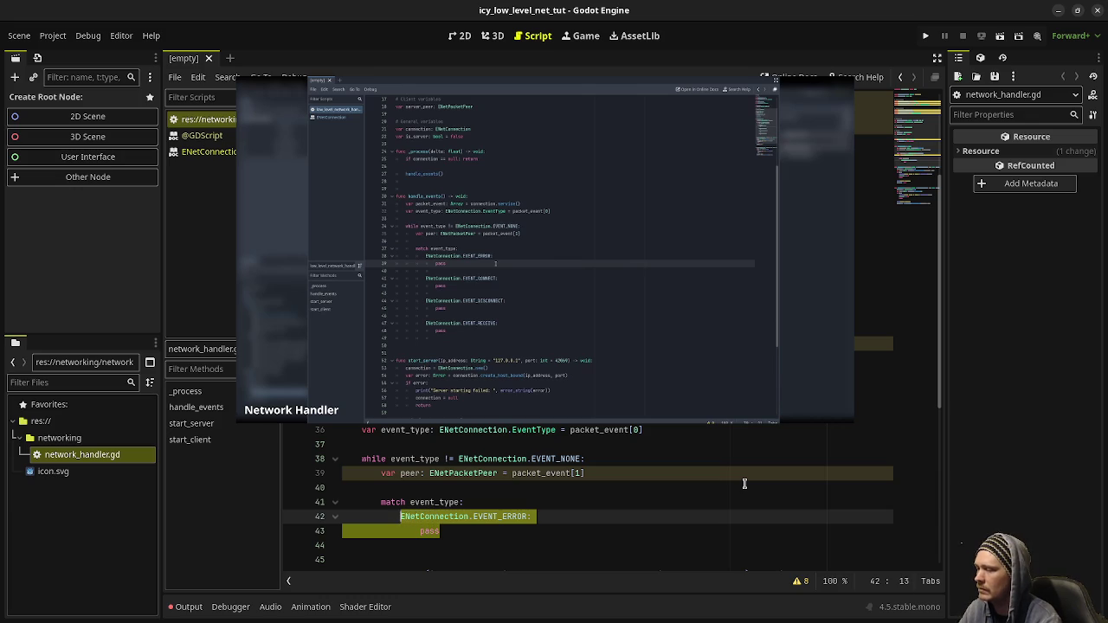
key("ctrl+c")
key("End")
key("Return")
key("ctrl+v")
key("Return")
key("ctrl+v")
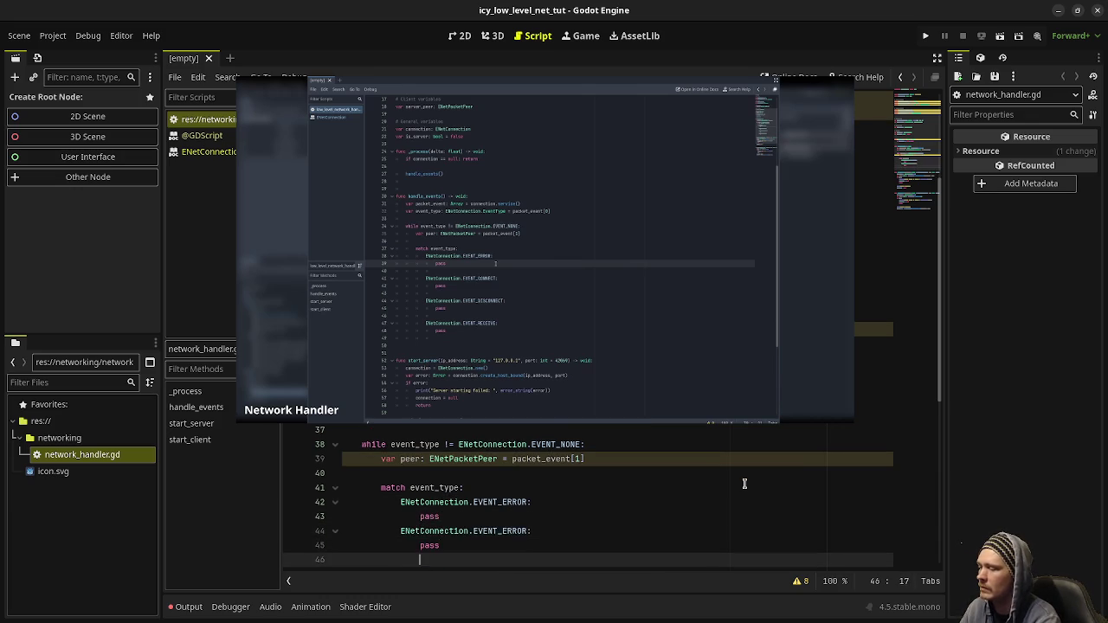
key("Return")
key("ctrl+v")
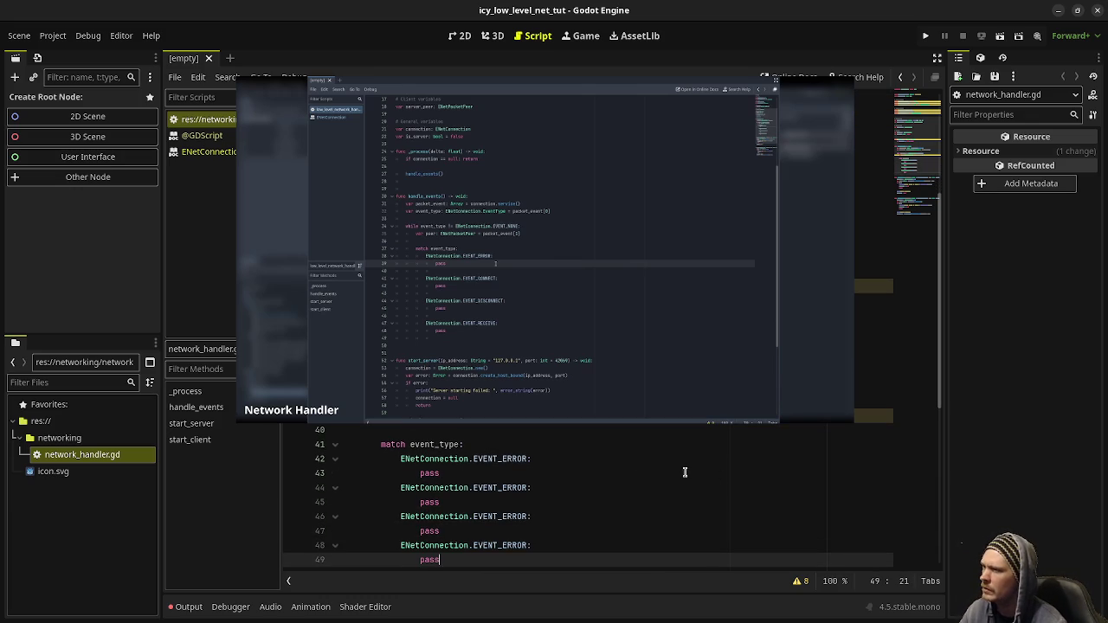
Rename the three copies to EVENT_CONNECT, EVENT_DISCONNECT and EVENT_RECEIVE.
left_click_drag(502, 490, 522, 490)
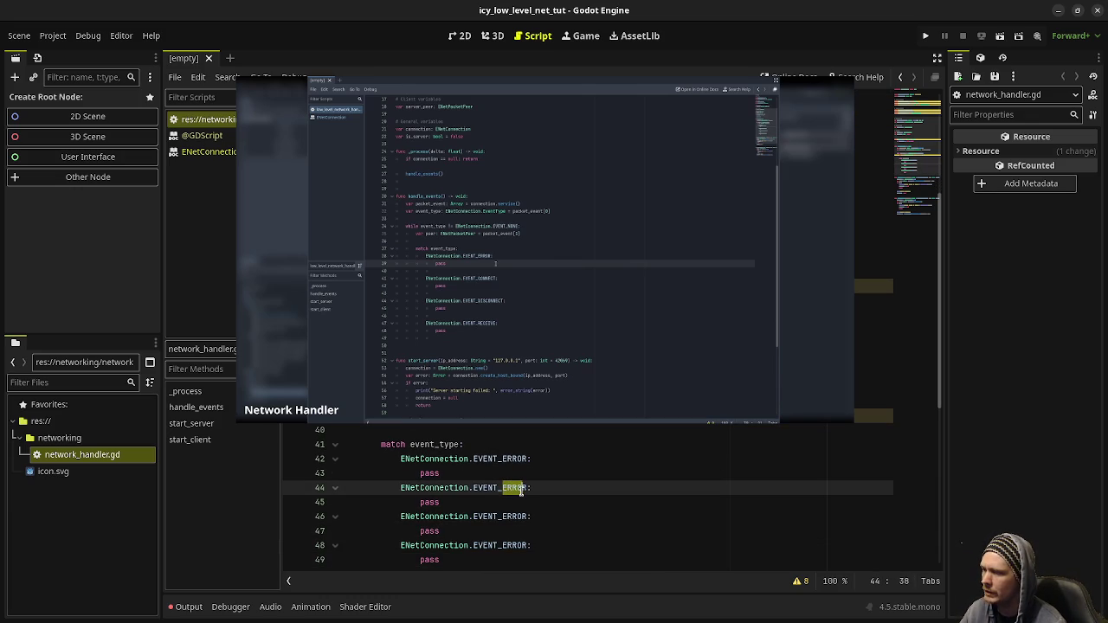
type("CO")
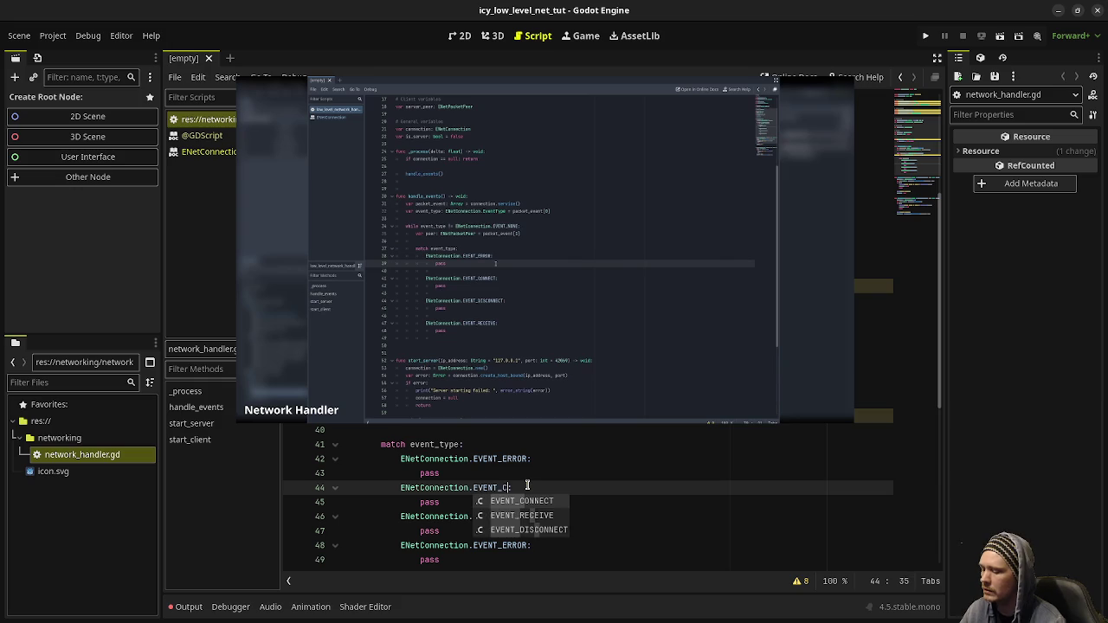
double_click(528, 500)
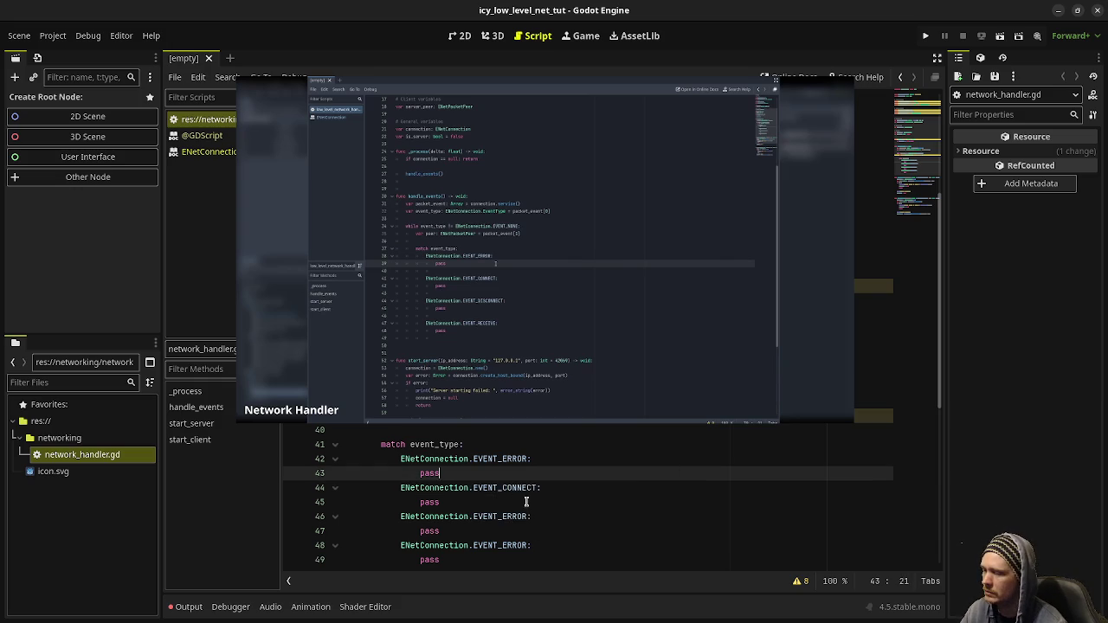
left_click(514, 516)
double_click(498, 517)
type("EVENT_")
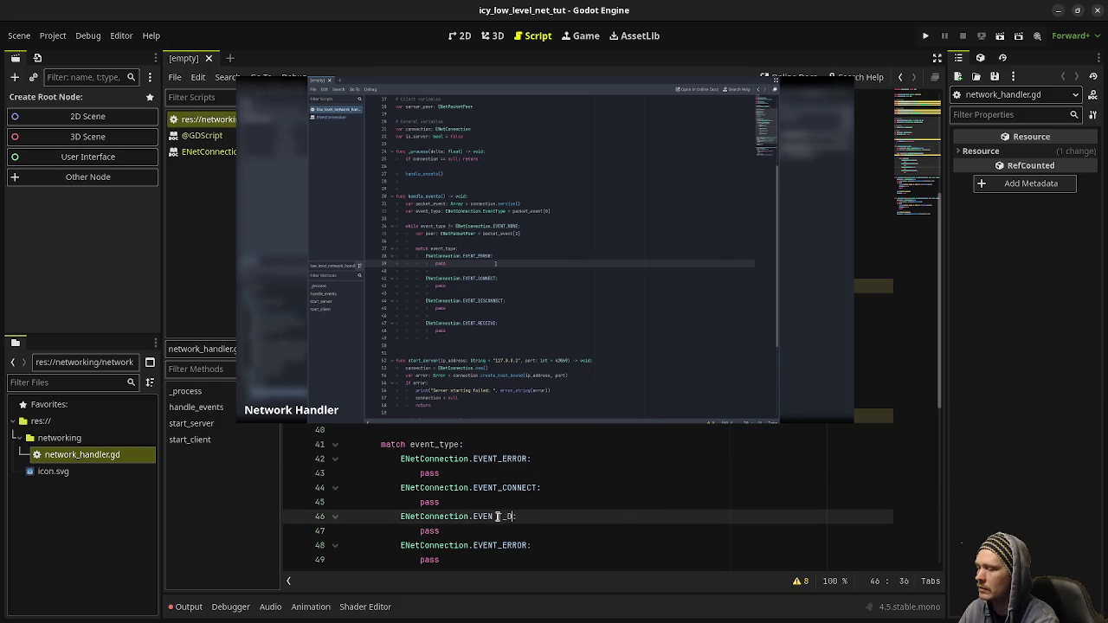
type("DIS")
key("Return")
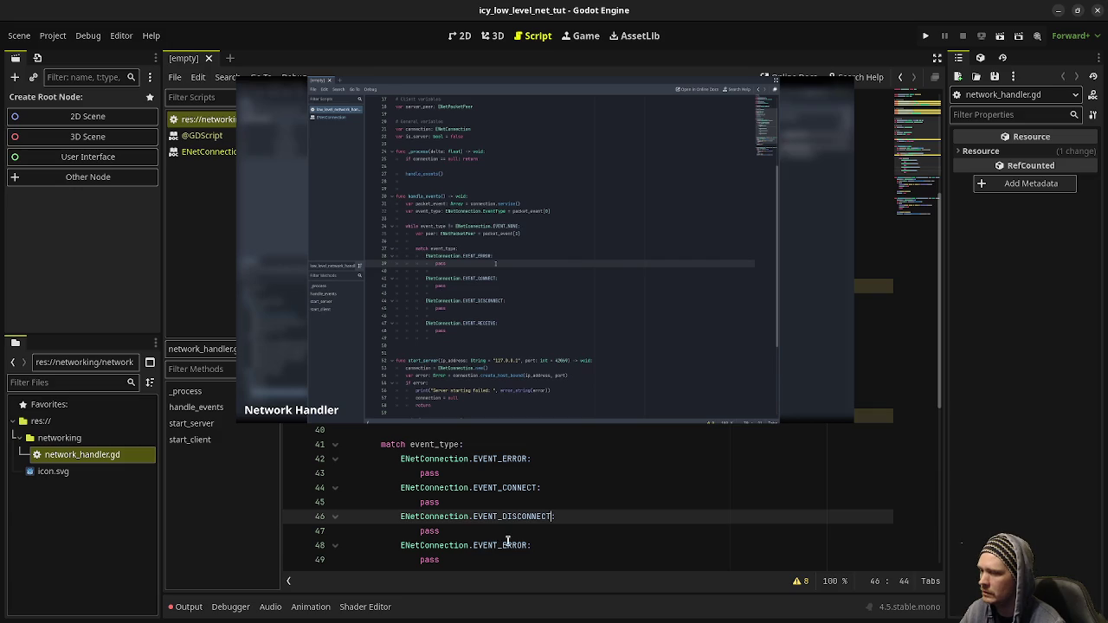
double_click(508, 545)
type("EVENT_RECE")
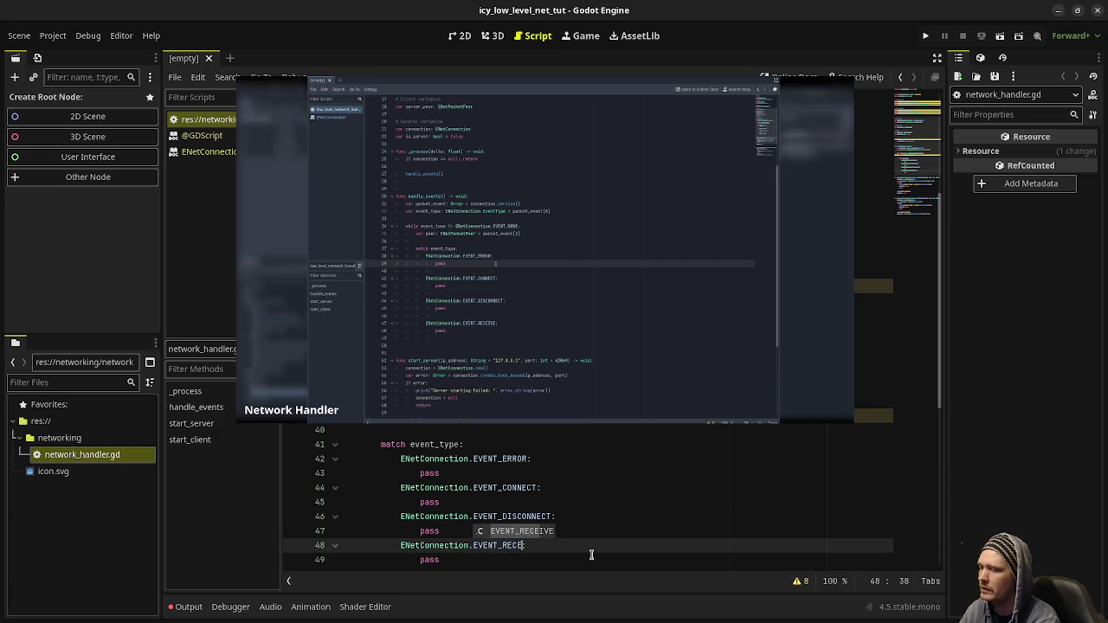
key("Return")
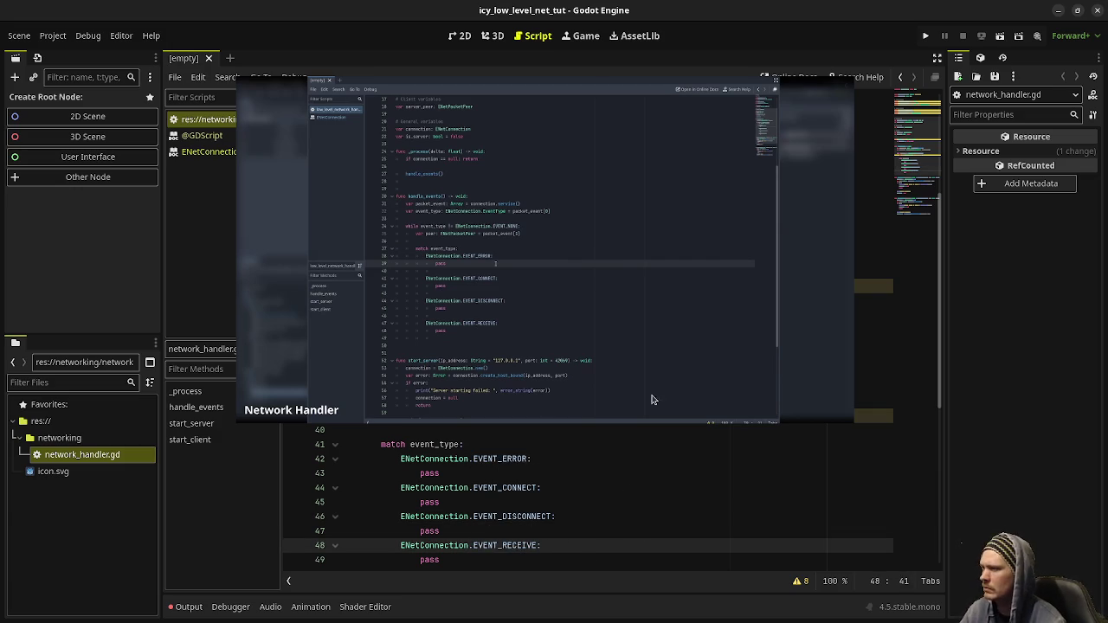
scroll(554, 467, "up", 1)
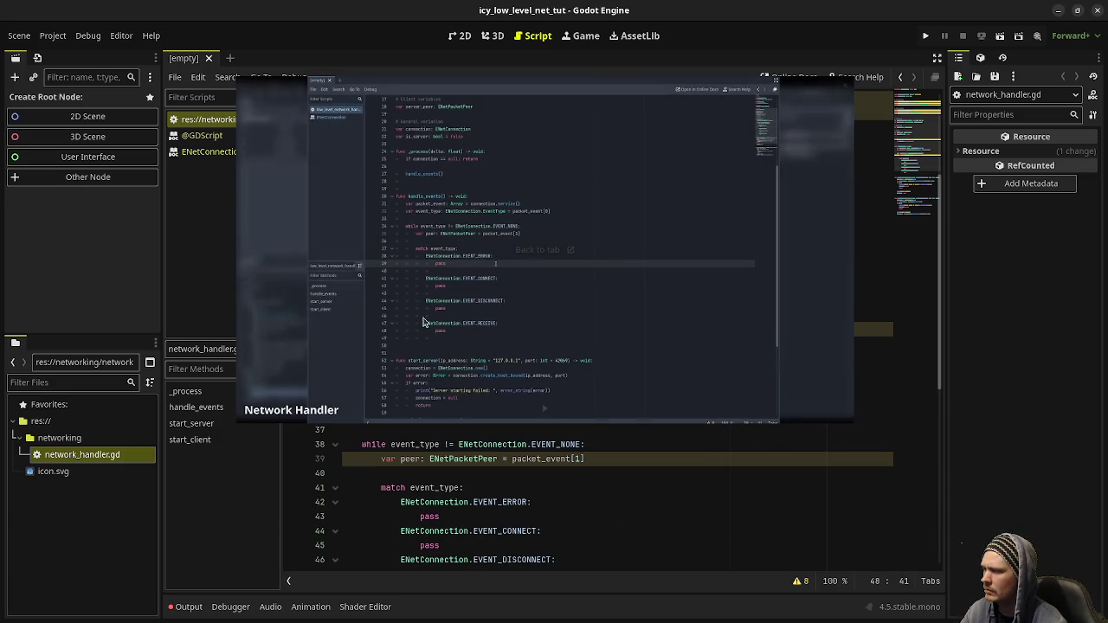
left_click(545, 407)
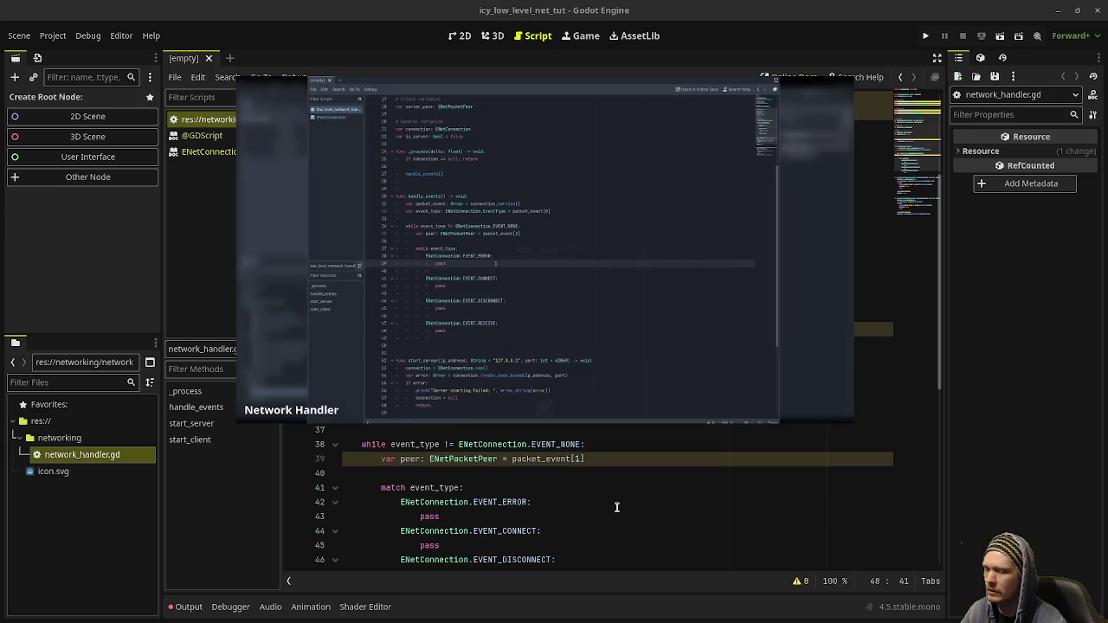
left_click(545, 410)
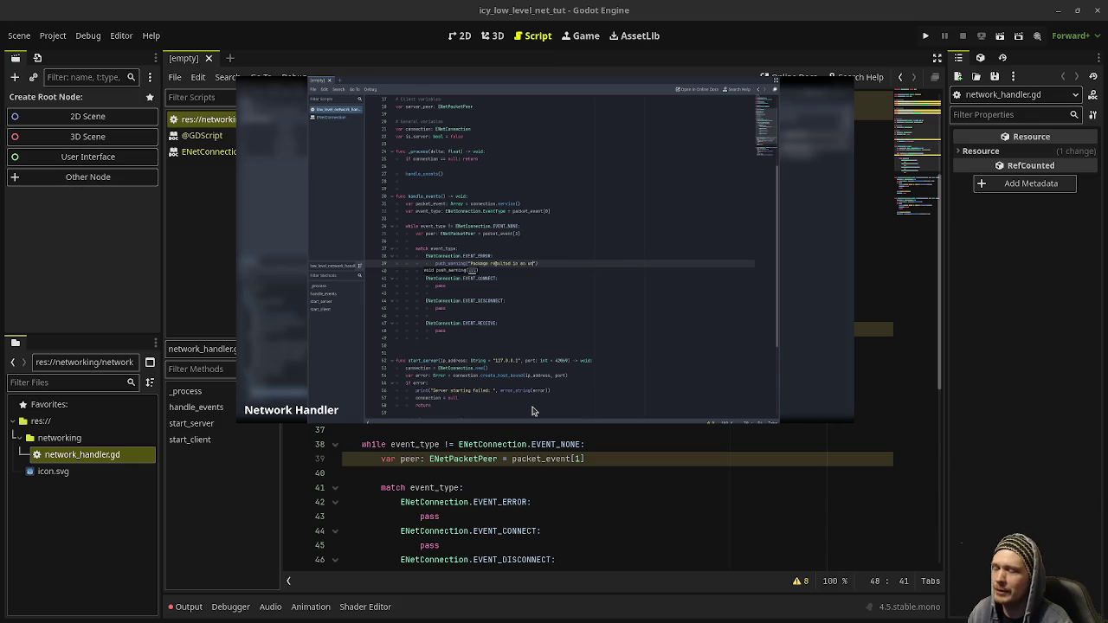
left_click(592, 461)
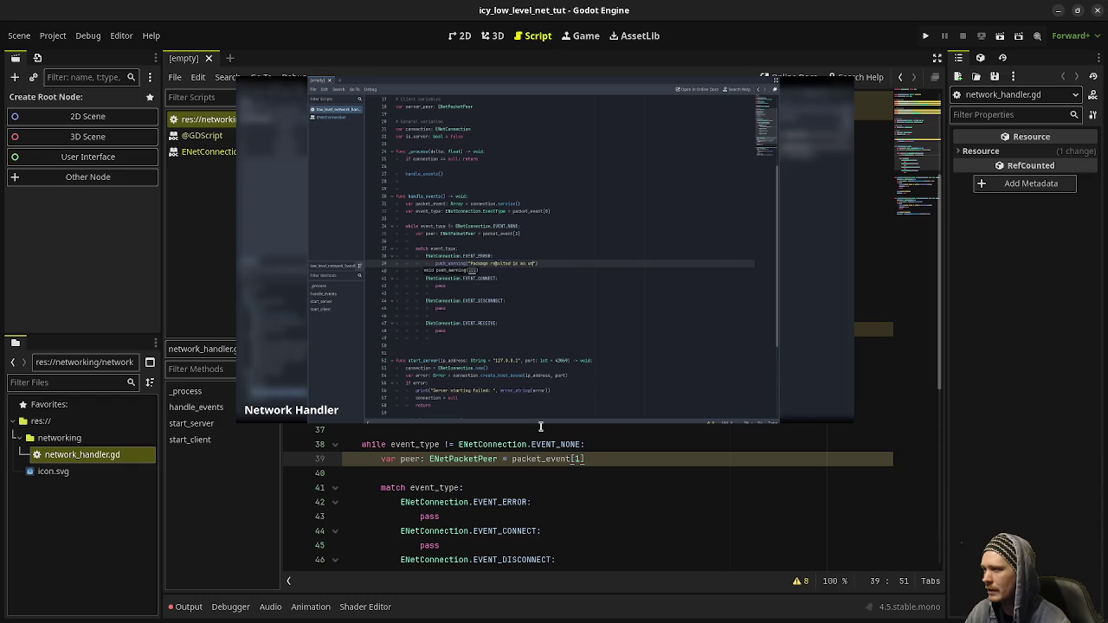
double_click(430, 517)
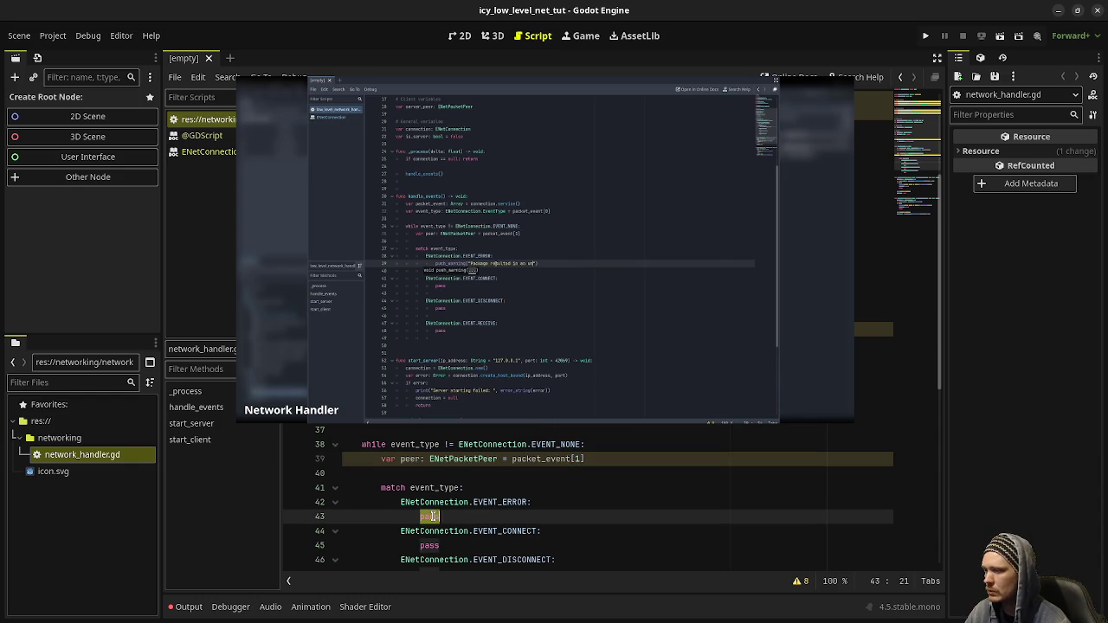
Write push_warning("Packet resulted in an error!") in the EVENT_ERROR case, followed by return.
type("push_war")
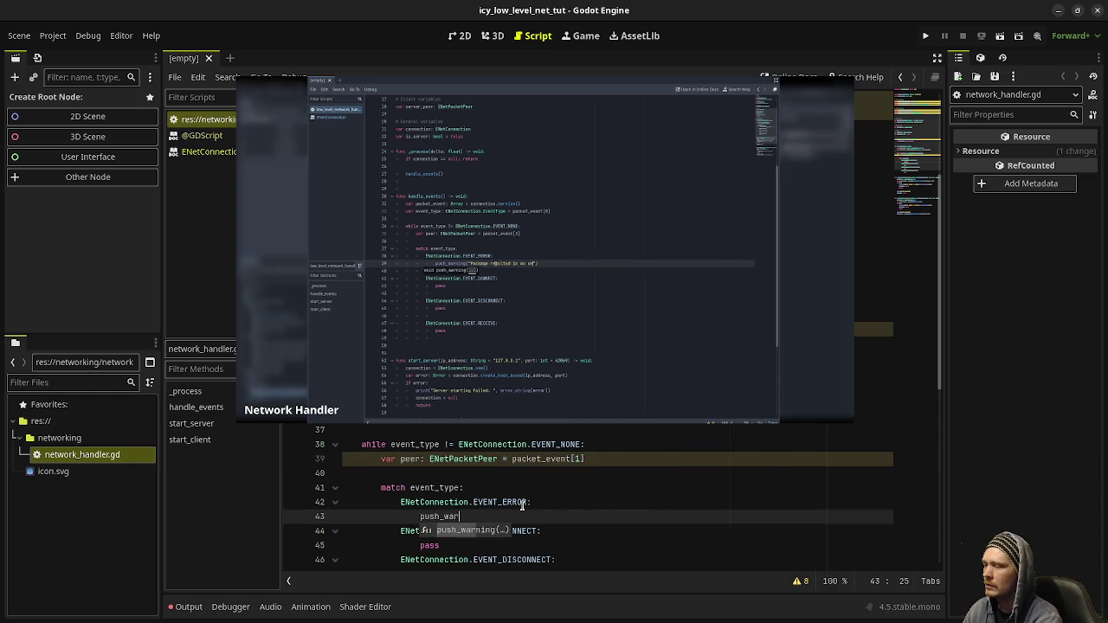
type("ning(\"Packe")
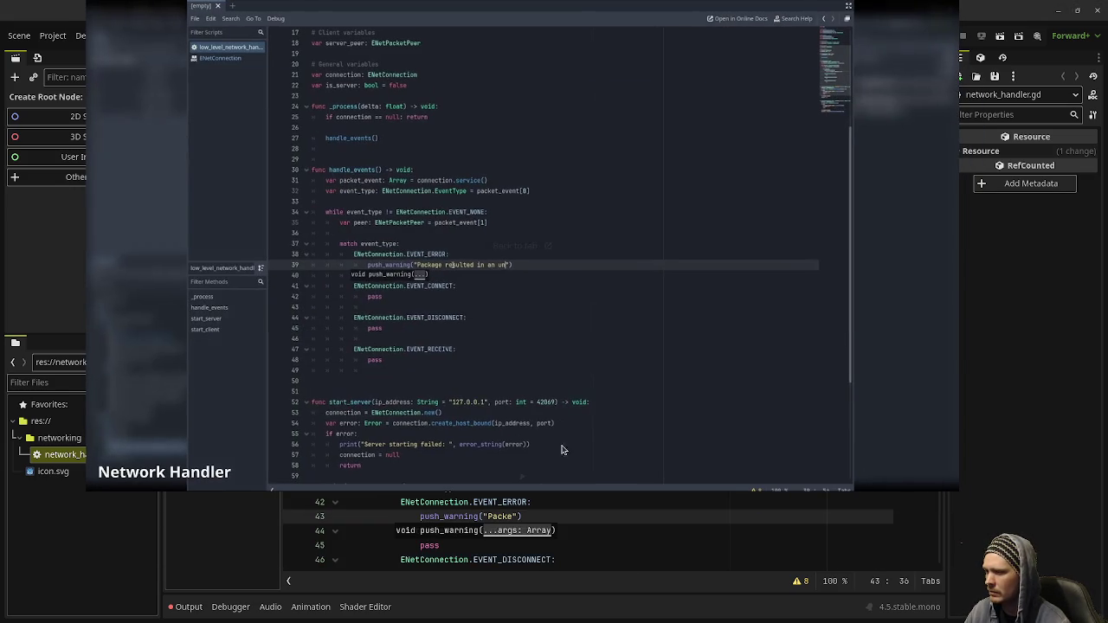
type("t")
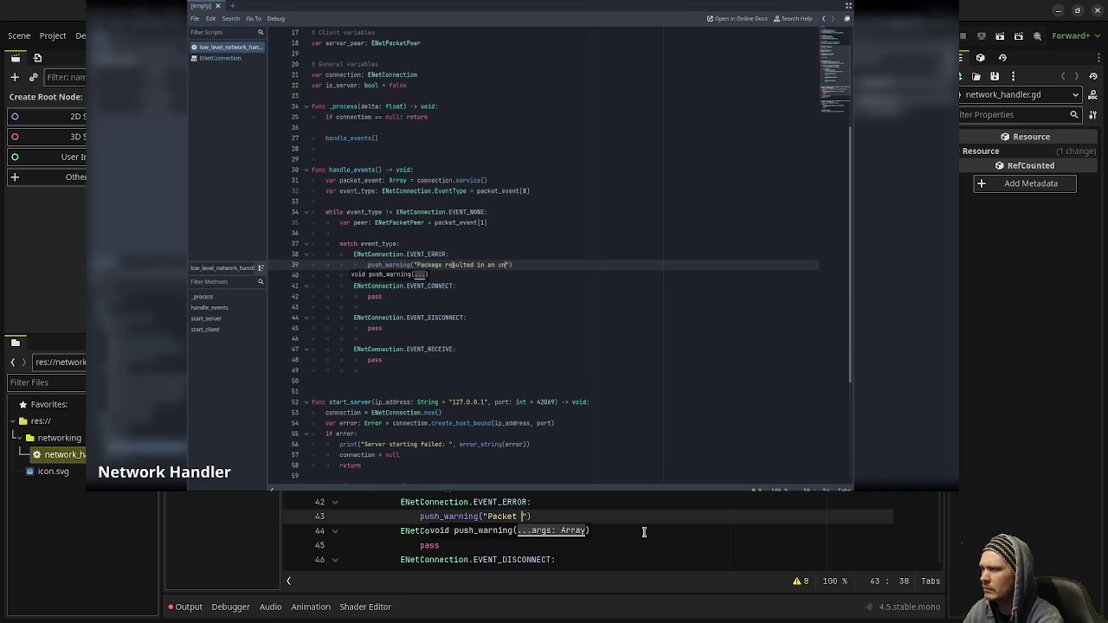
key("BackSpace")
key("BackSpace")
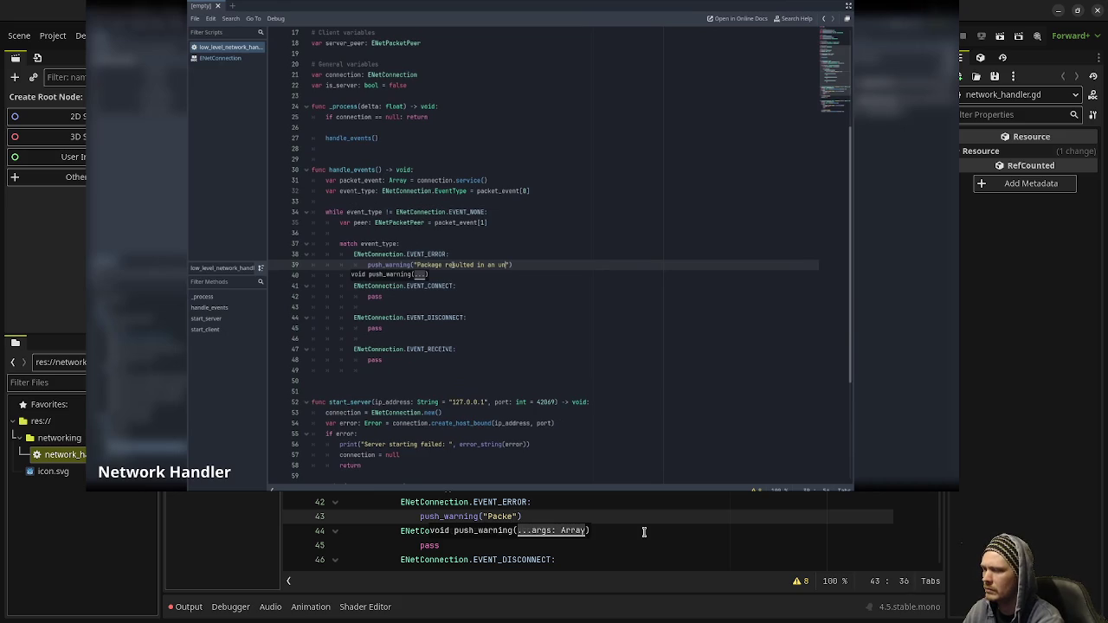
type("t resulted ")
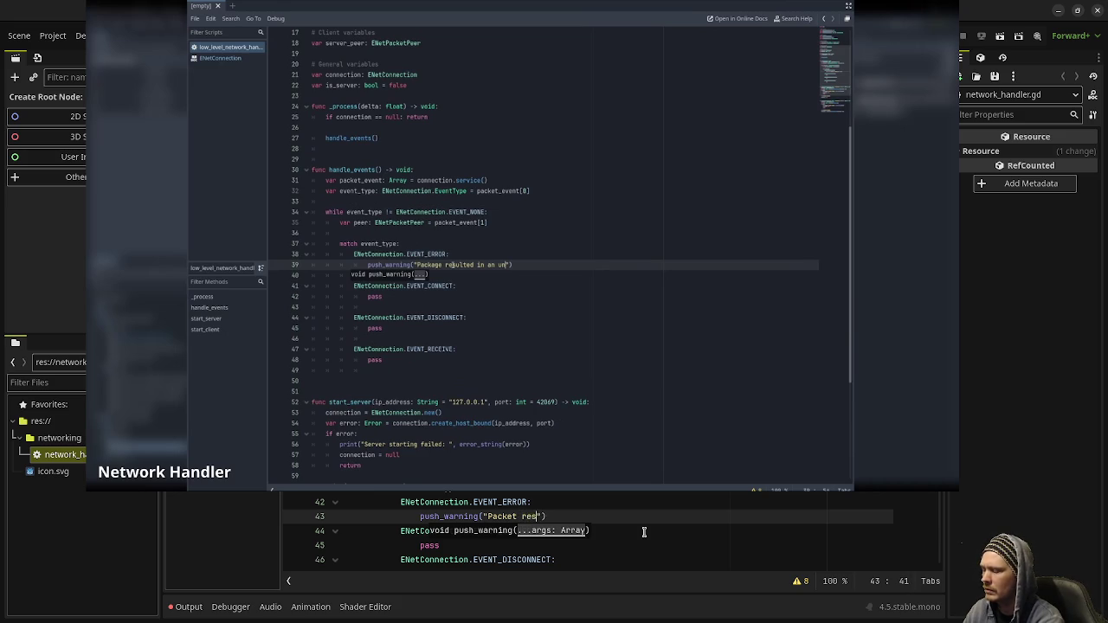
type("in an err")
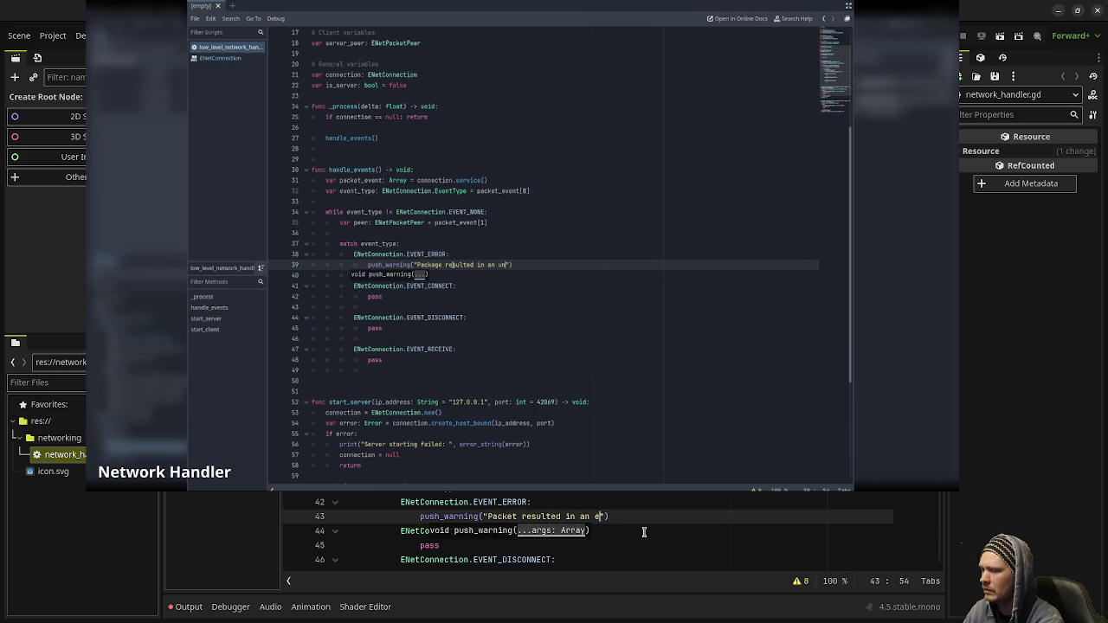
type("or\", error_string")
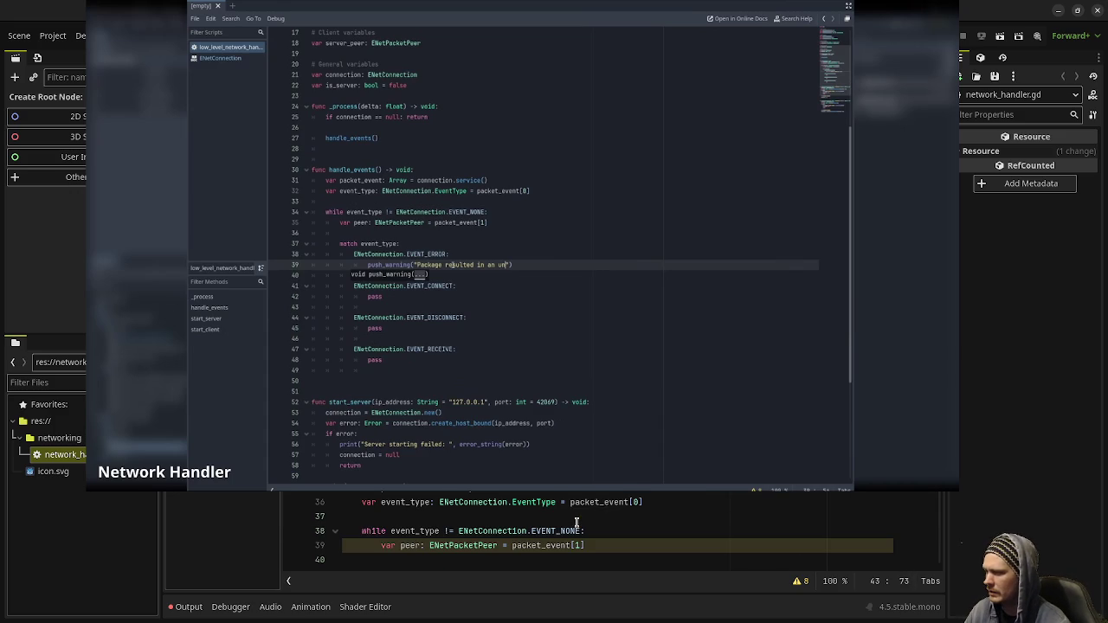
mouse_move(520, 476)
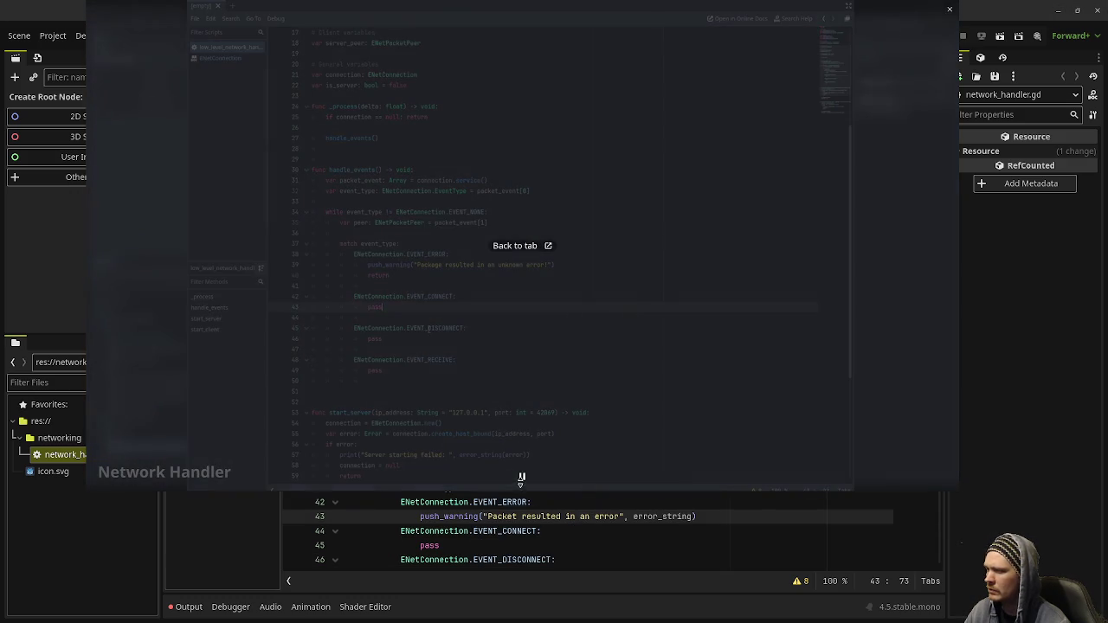
double_click(665, 517)
key("BackSpace")
key("BackSpace")
key("BackSpace")
key("Left")
type("!")
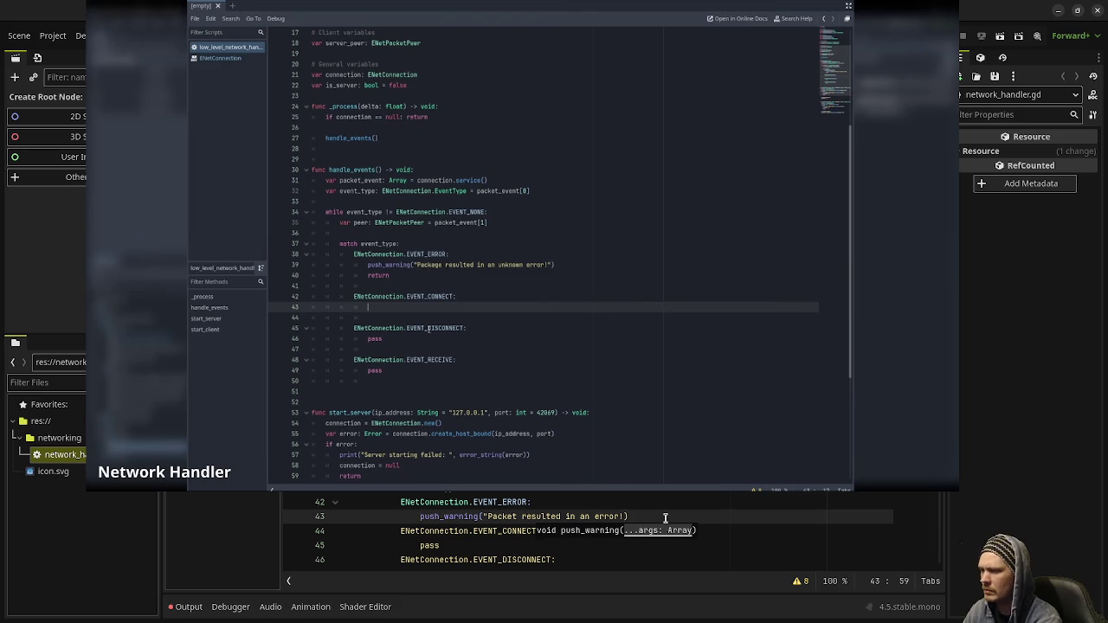
type("\")")
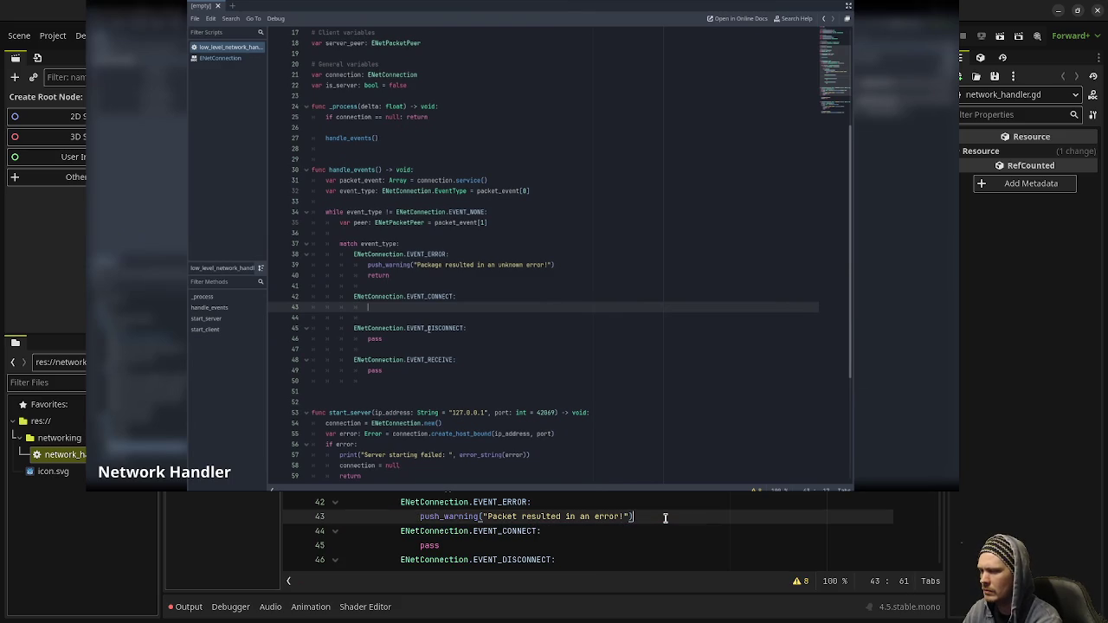
key("Return")
type("return")
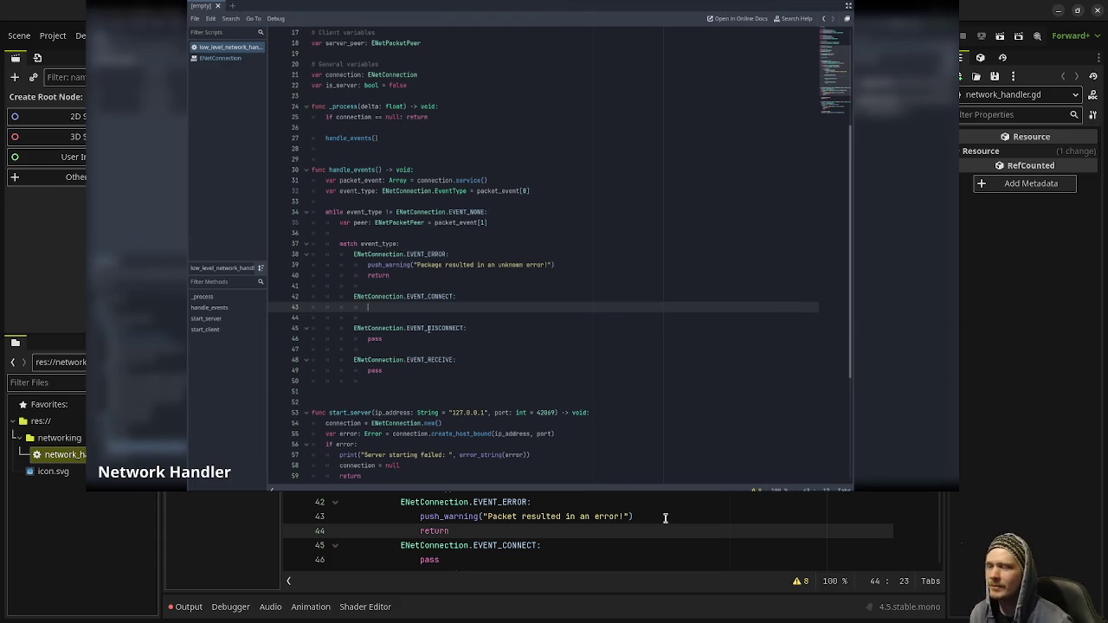
Replace the EVENT_CONNECT pass with 'if is_server == true:' calling peer_connected(peer).
mouse_move(564, 422)
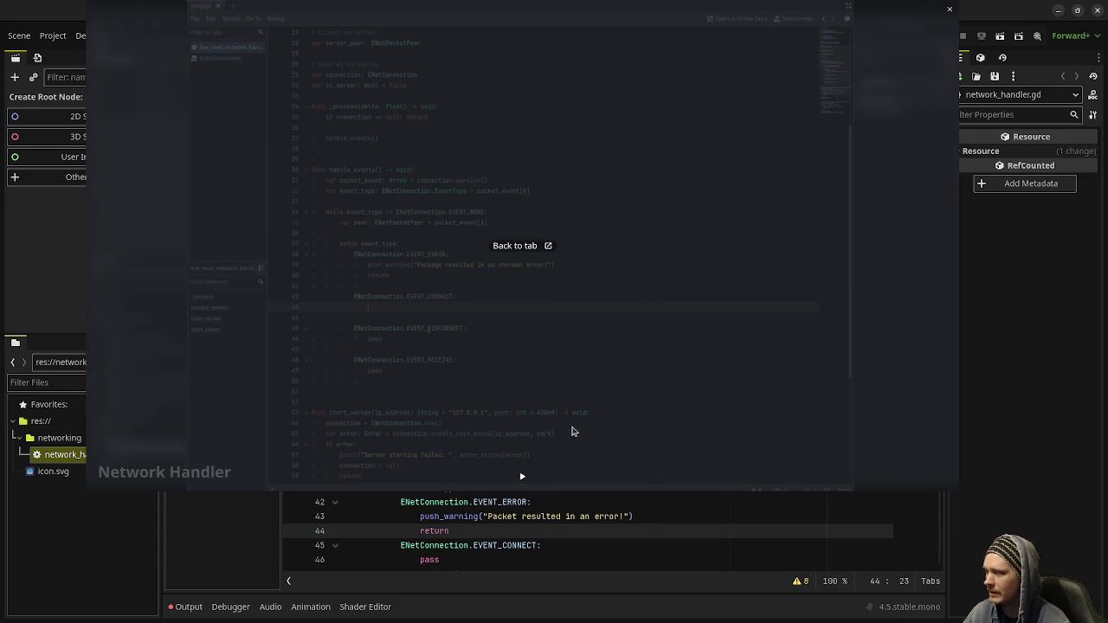
left_click(523, 477)
type("if is_server:")
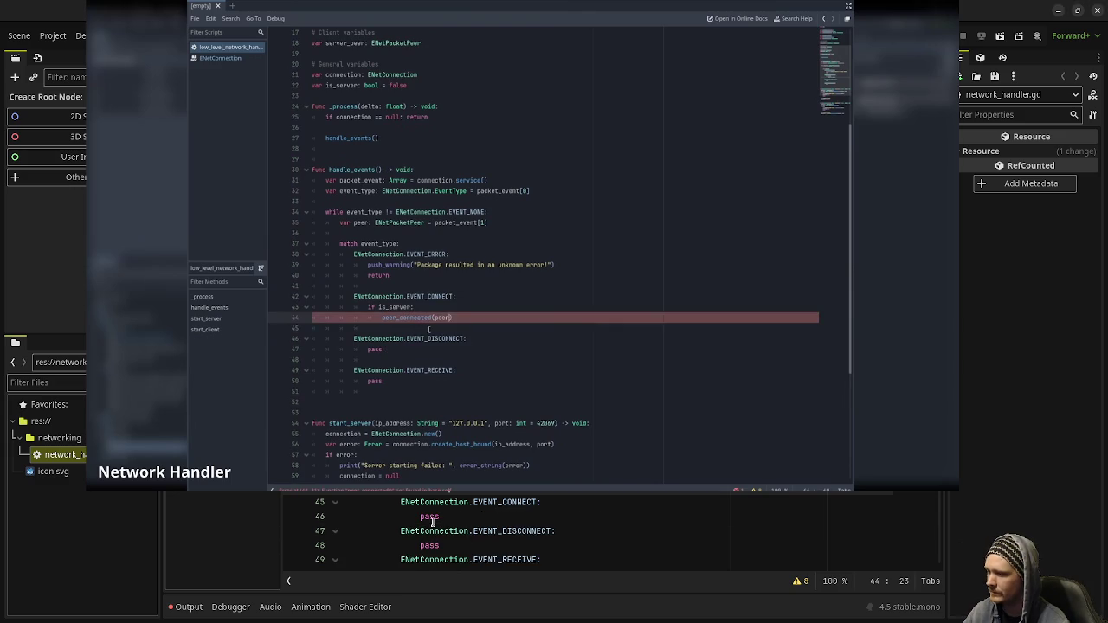
double_click(429, 560)
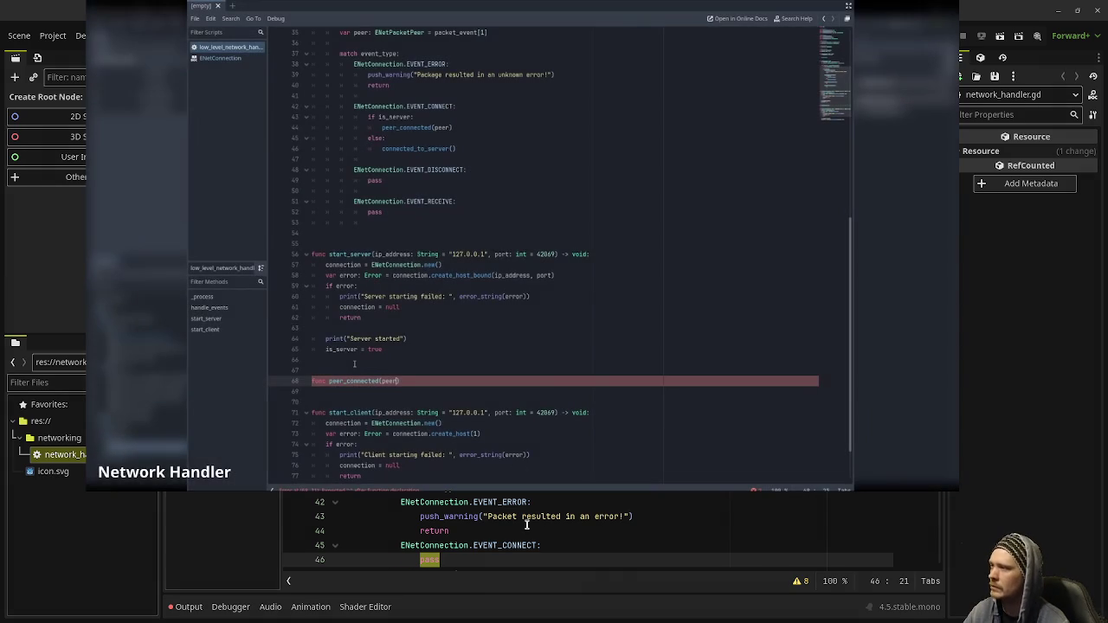
left_click(526, 528)
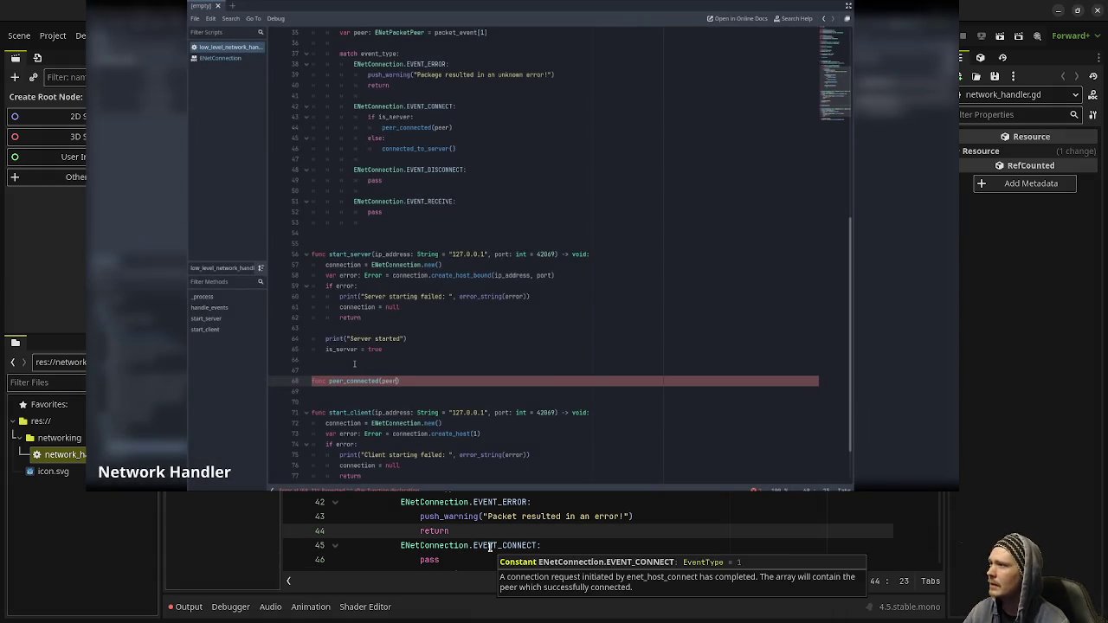
double_click(431, 560)
type("if is_server == true:")
key("Return")
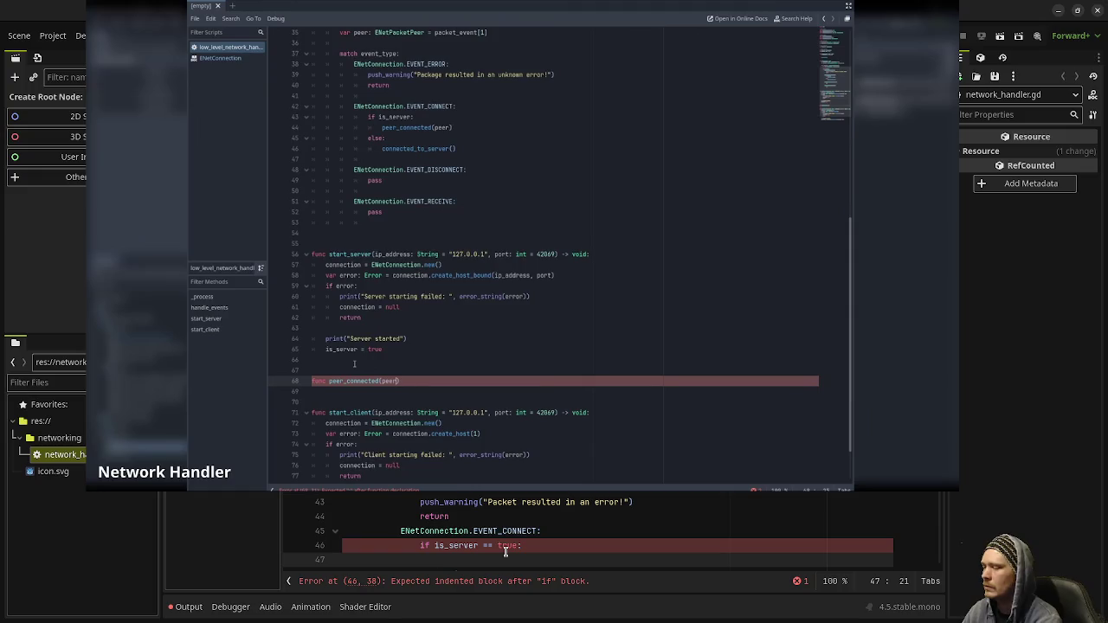
type("peer_")
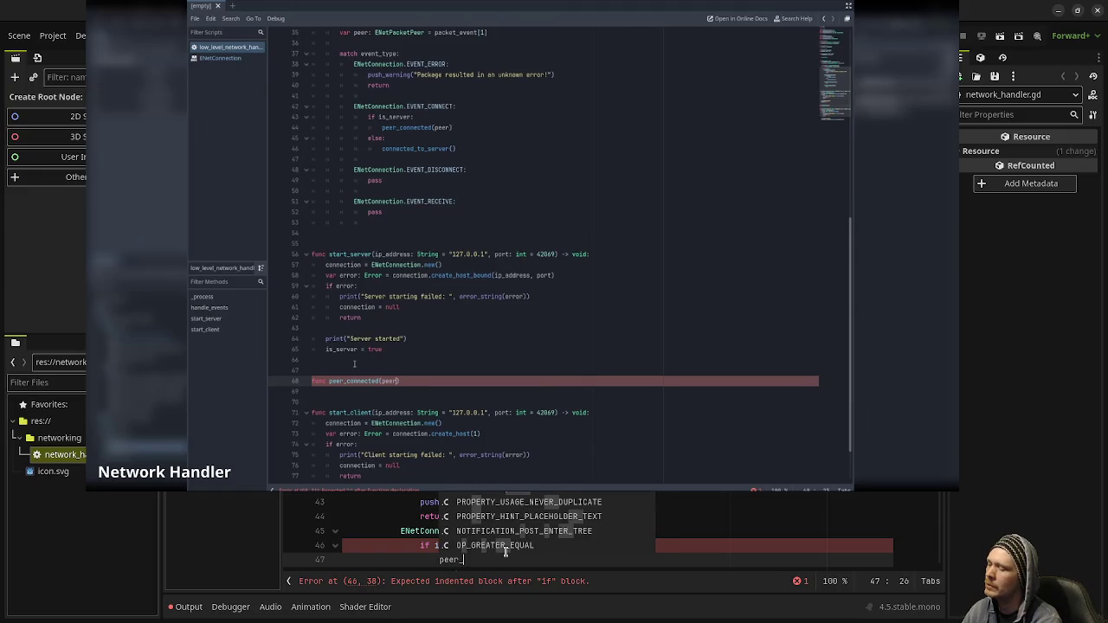
type("connect")
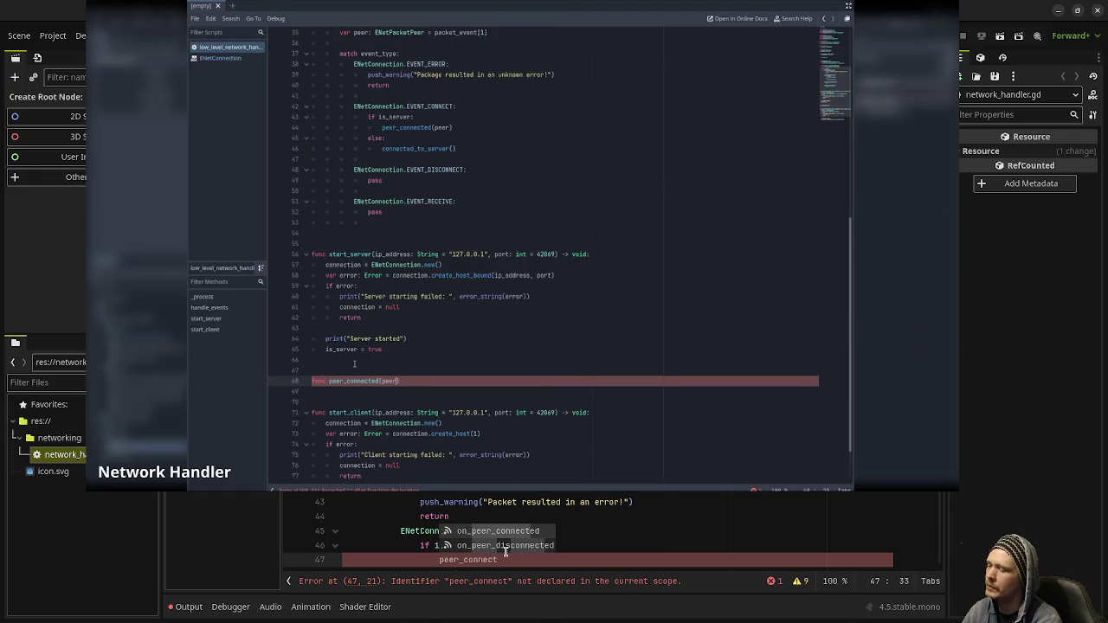
type("ed(peer)")
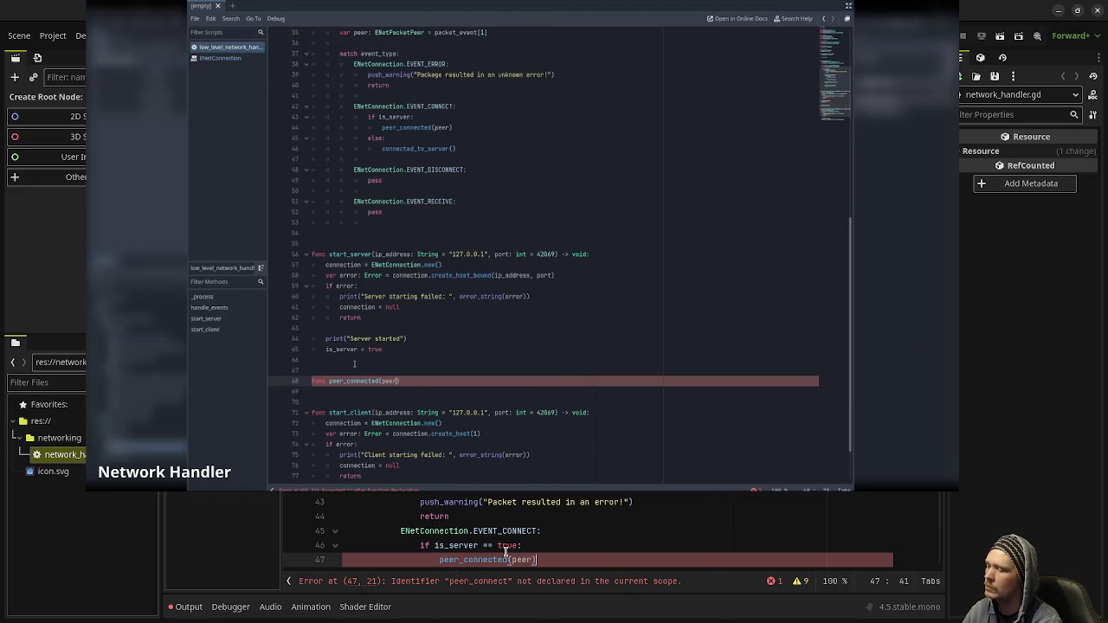
Add an else branch that calls connected_to_server().
key("Return")
type("else:")
key("Return")
type("connec")
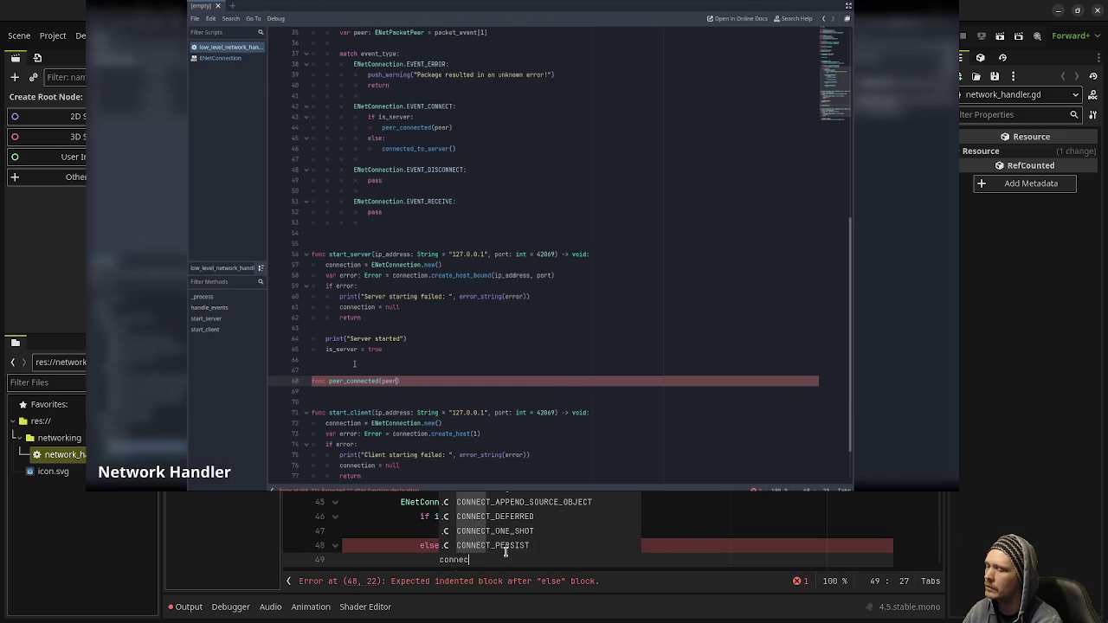
type("ted_")
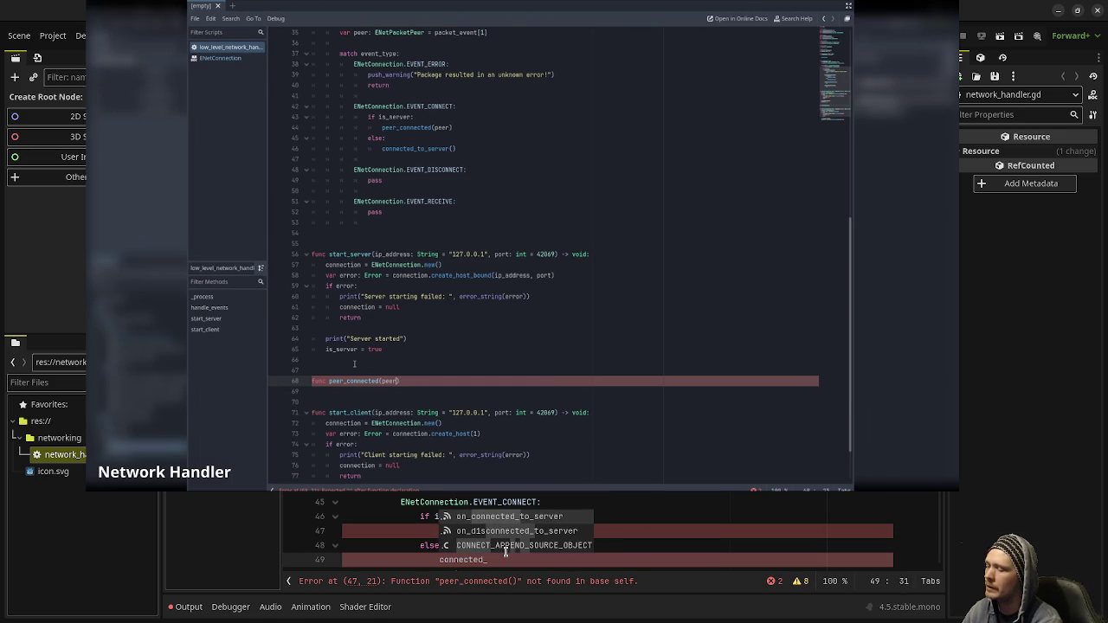
type("to")
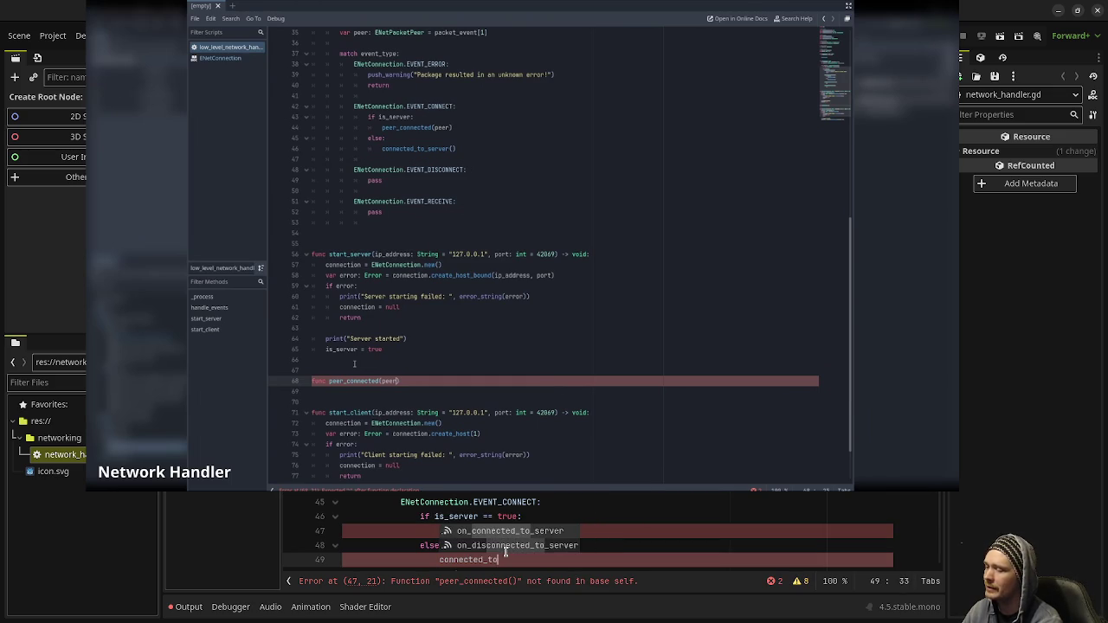
type("_server()")
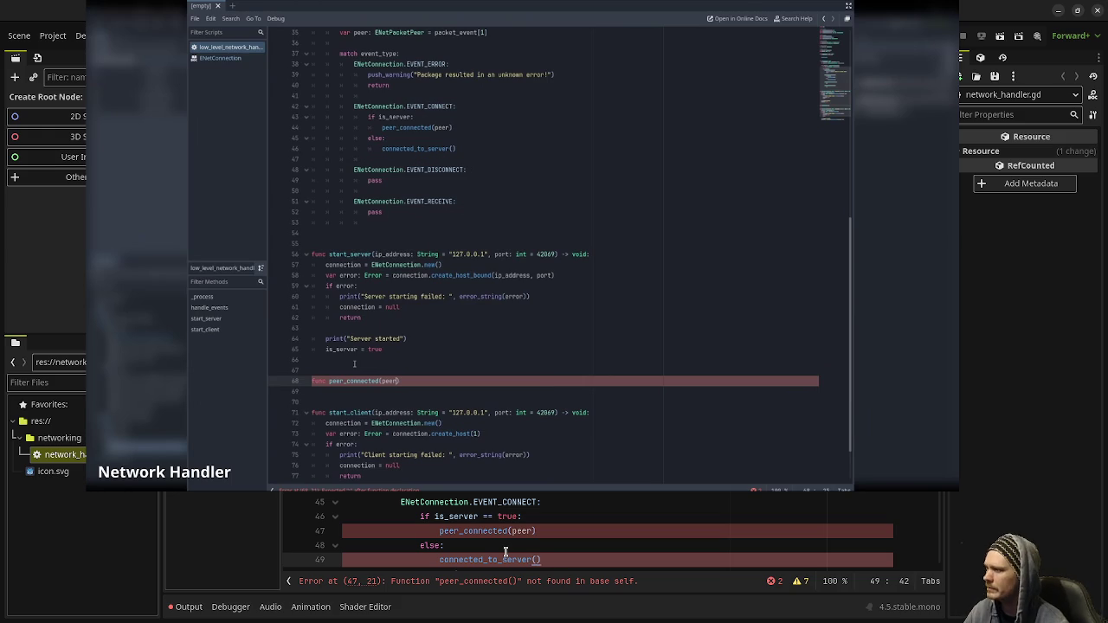
scroll(506, 552, "down", 1)
scroll(506, 552, "down", 1)
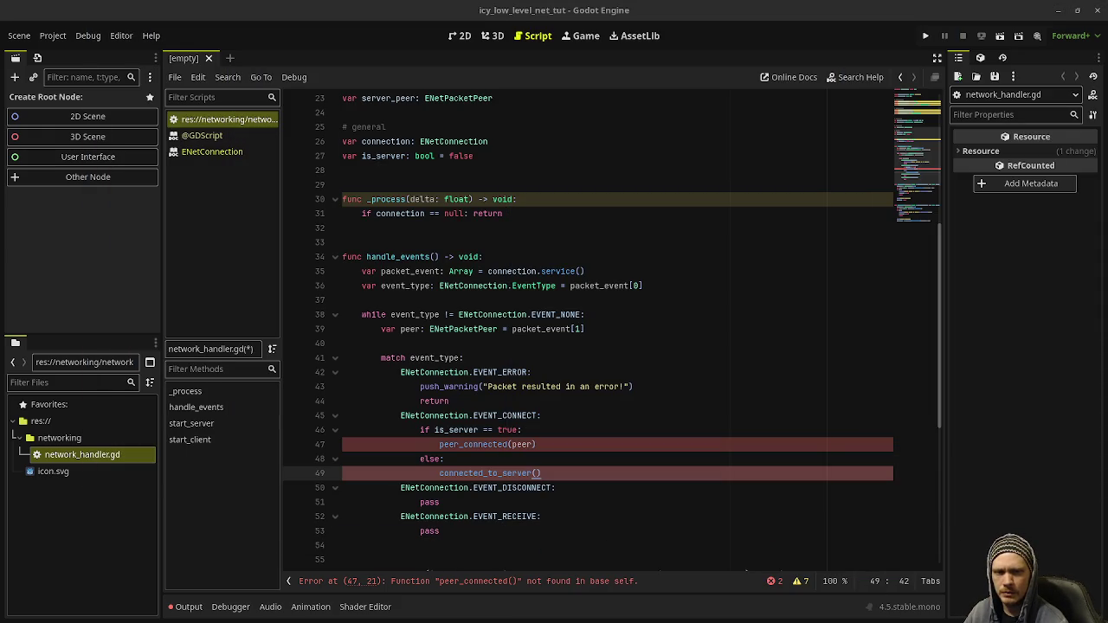
Add a '# server' comment above start_server and '# client' above start_client.
left_click(546, 429)
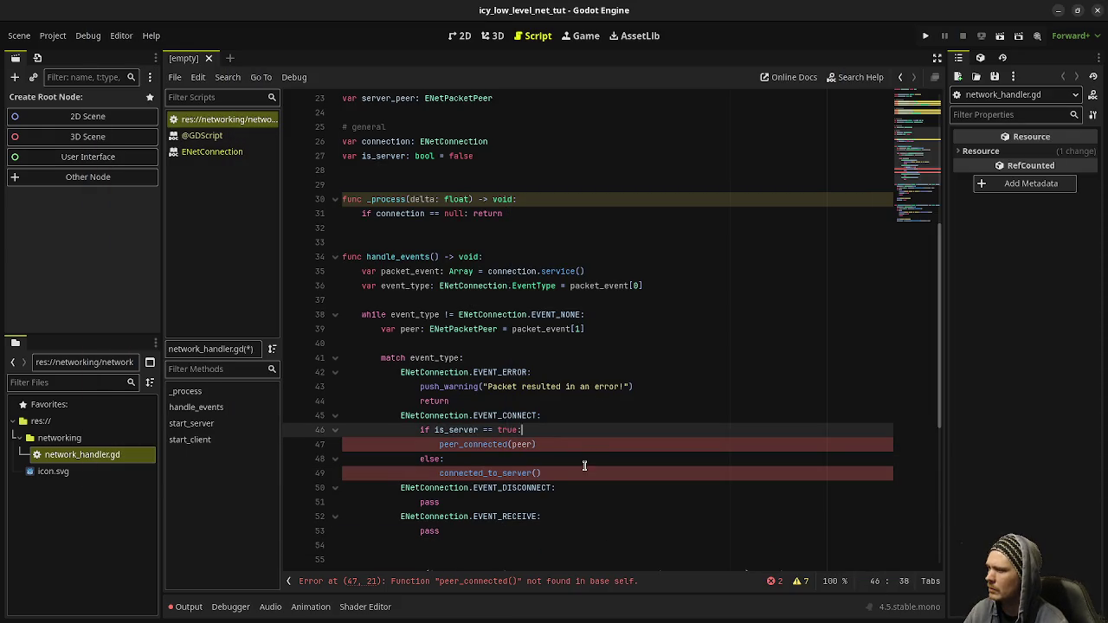
scroll(481, 459, "down", 2)
scroll(372, 465, "down", 6)
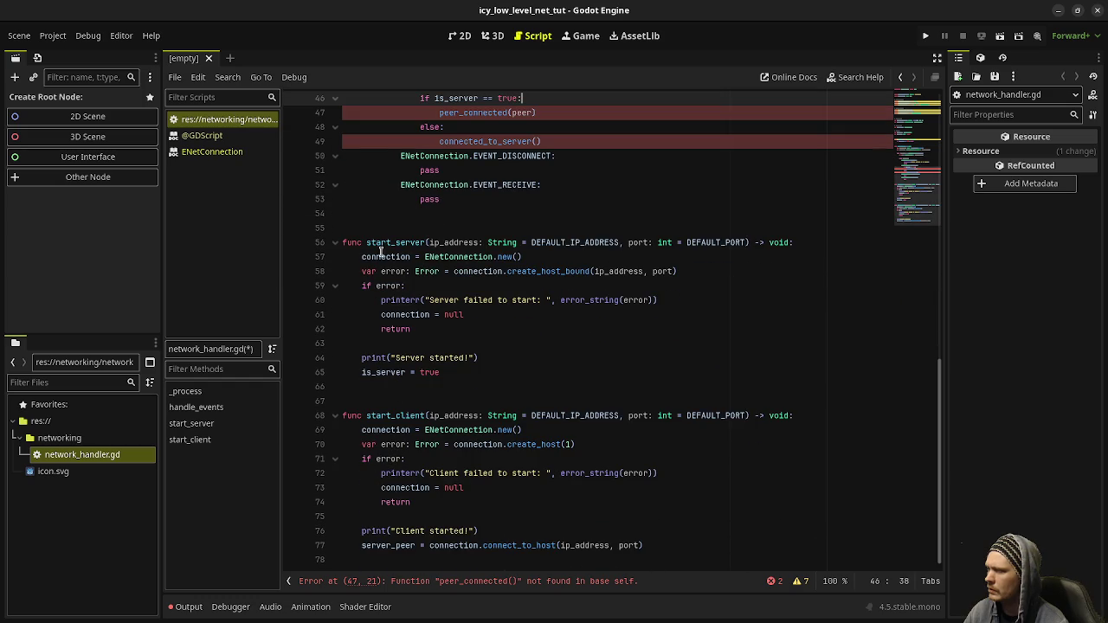
left_click(421, 214)
left_click(421, 224)
key("Return")
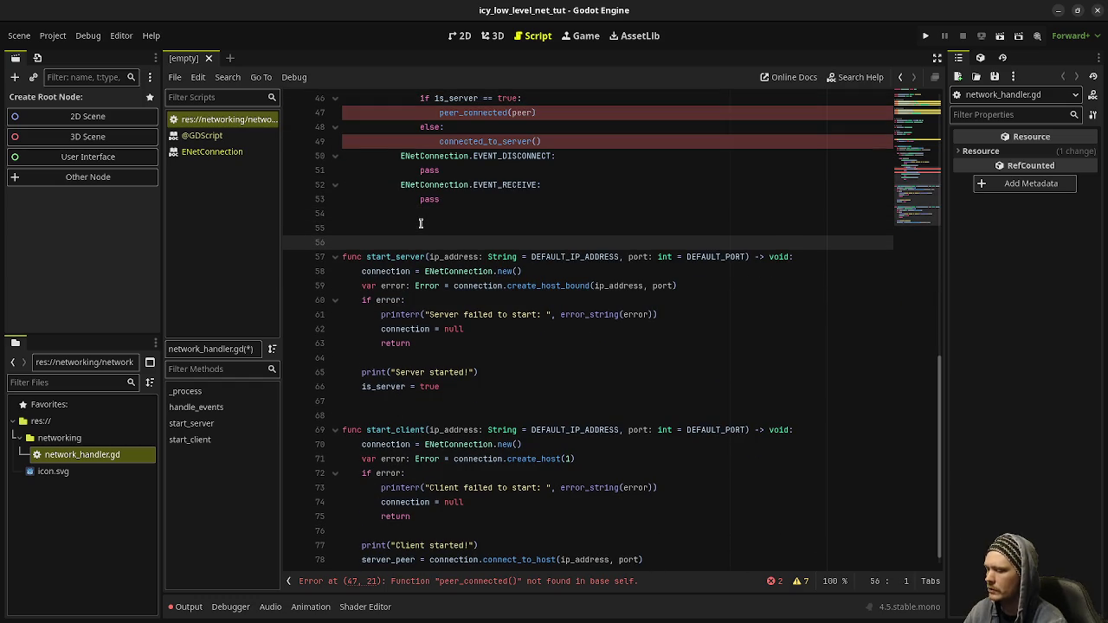
type("# server")
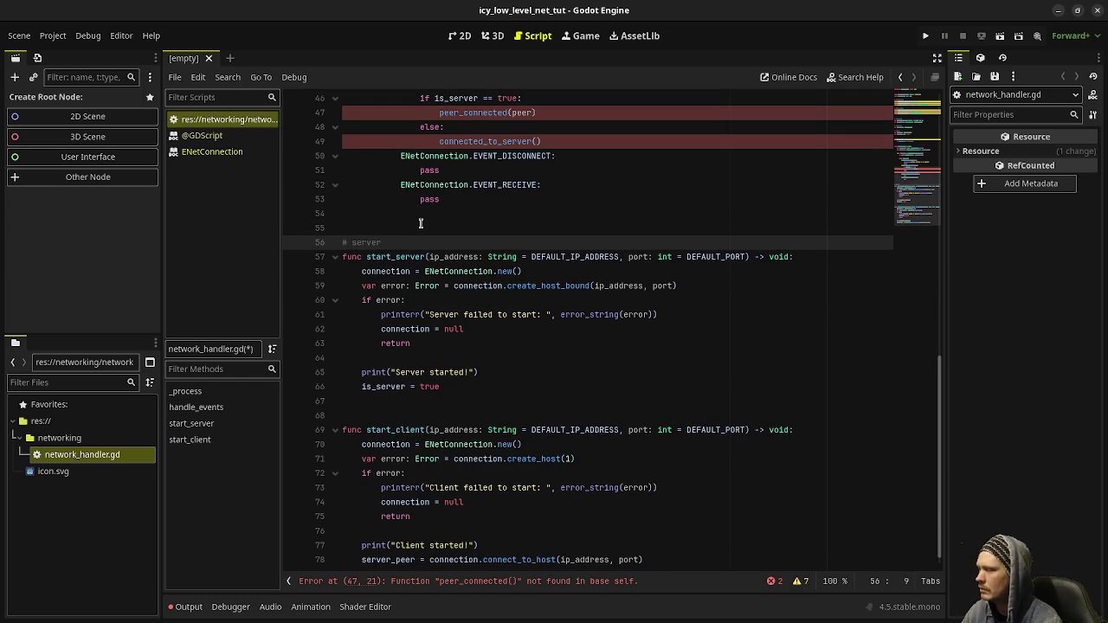
left_click(439, 422)
key("Return")
type("# client")
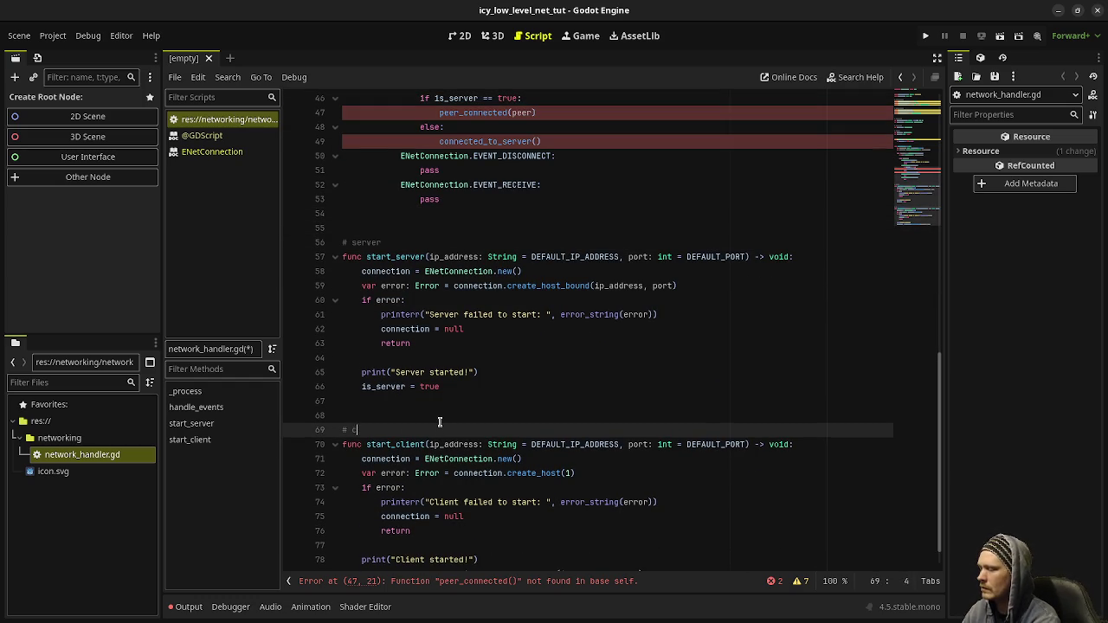
Define func peer_connected(peer: ENetPacketPeer) -> void: with a pass body after start_server.
scroll(439, 422, "down", 2)
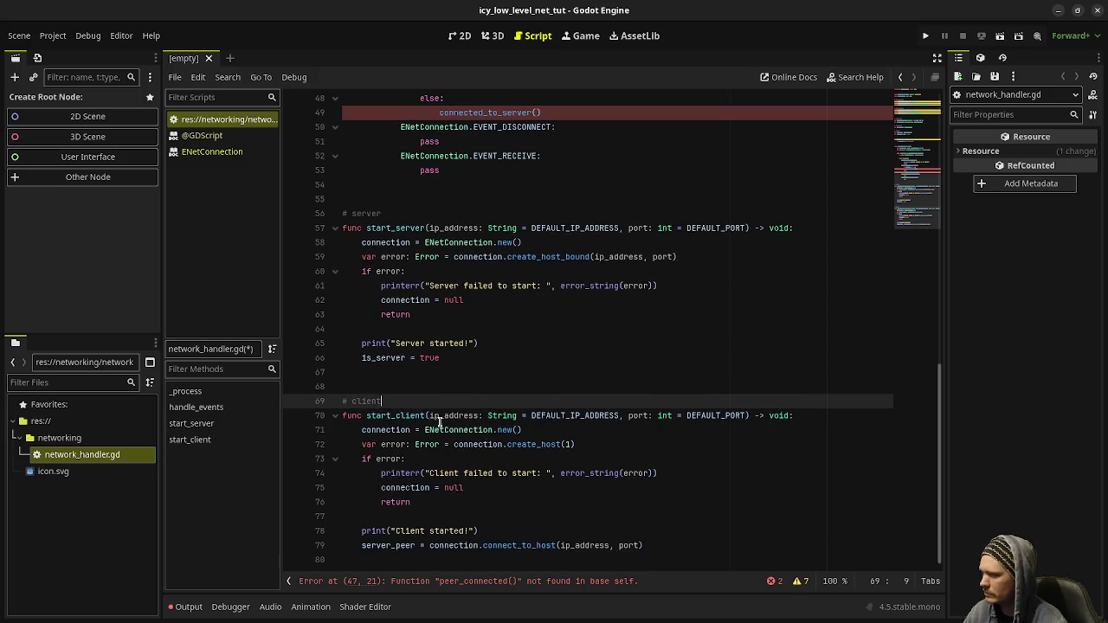
left_click(461, 364)
key("Return")
key("Return")
key("Return")
type("func ")
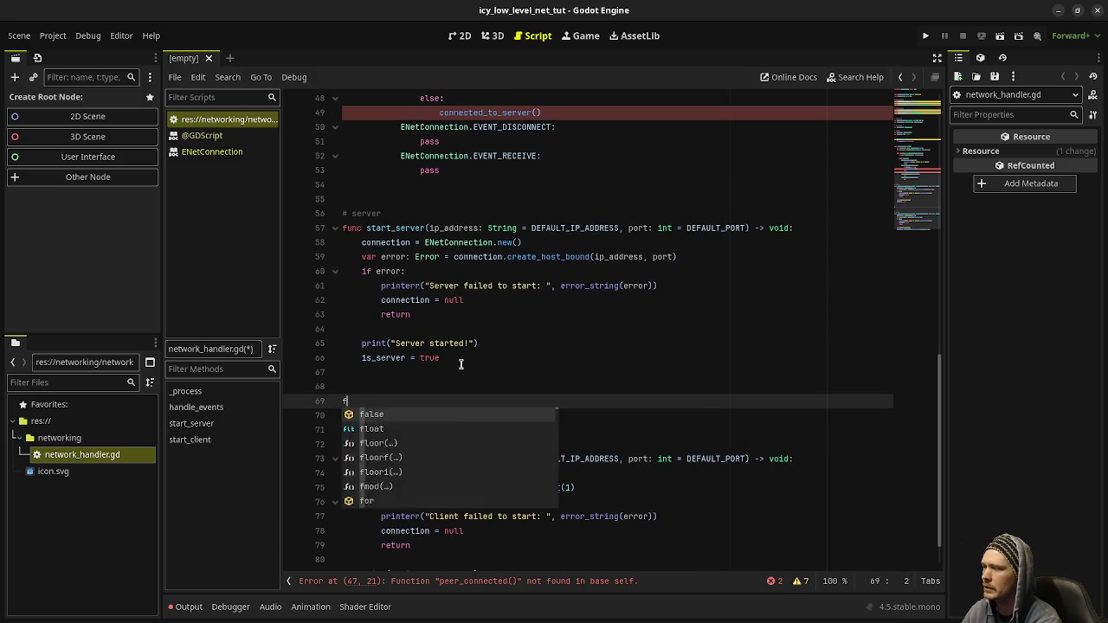
type("peer_")
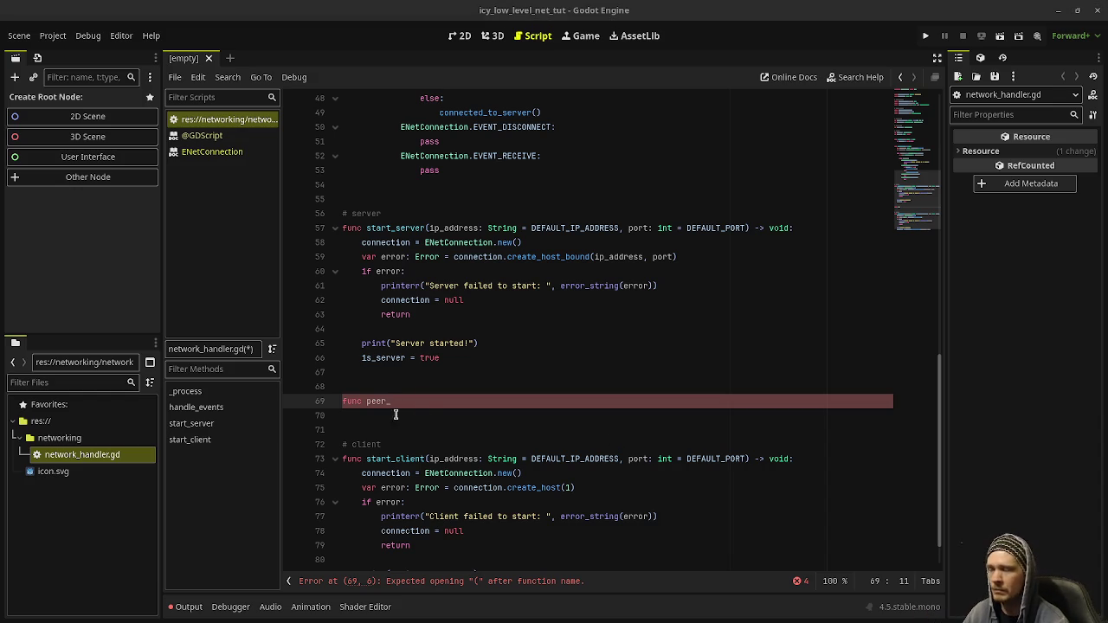
type("con")
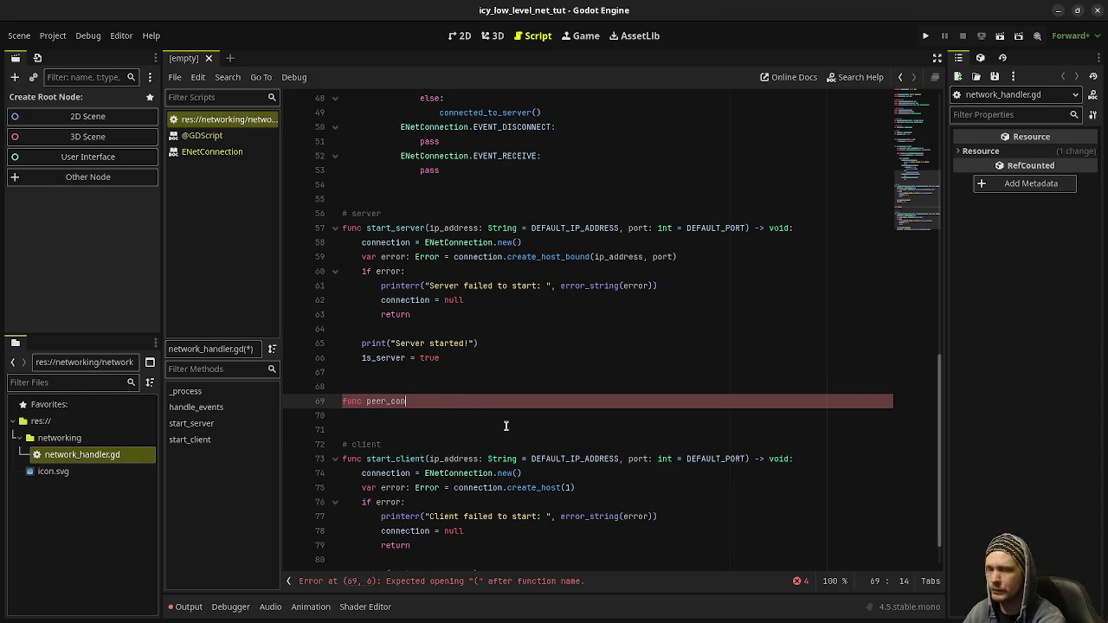
type("nected(peer: ENetPacketPeer) ")
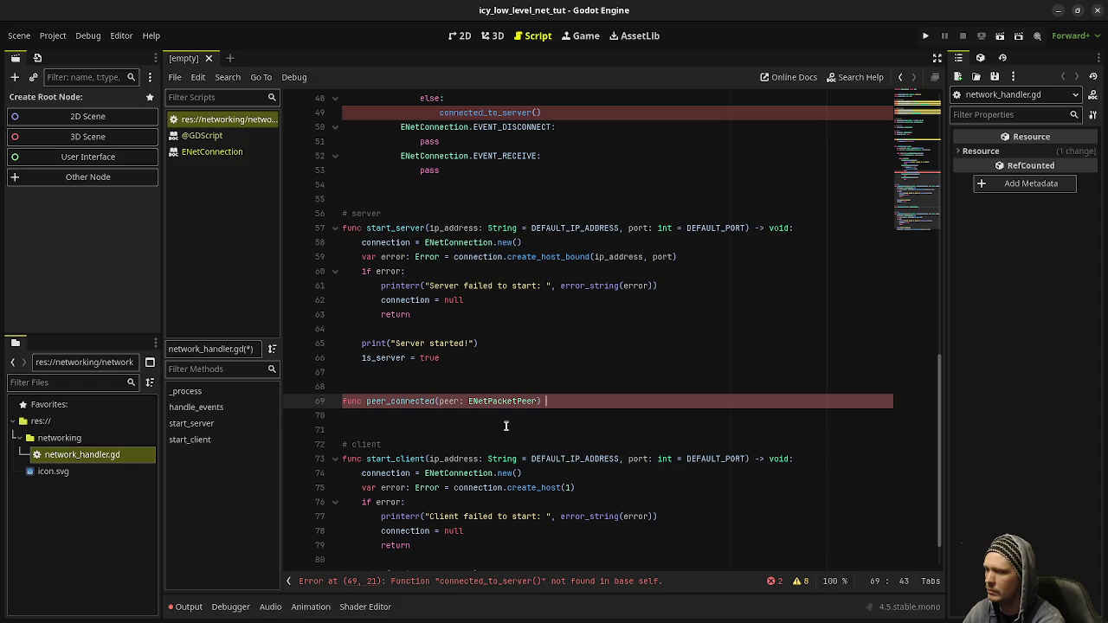
type("-> void:")
key("Return")
type("pass")
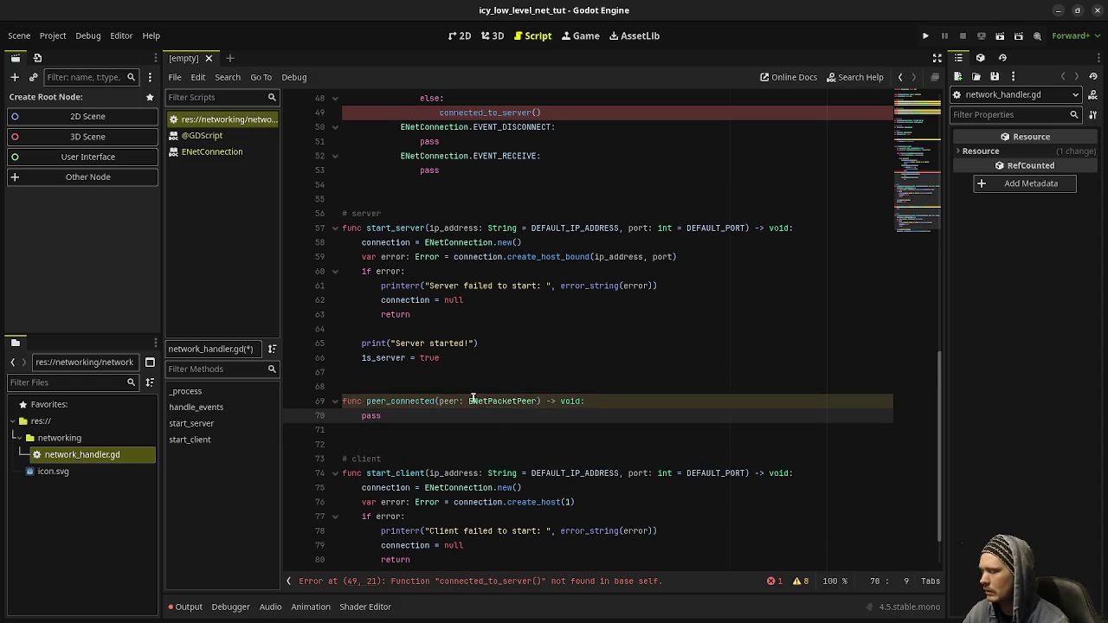
scroll(473, 399, "down", 2)
left_click(435, 557)
scroll(440, 545, "down", 1)
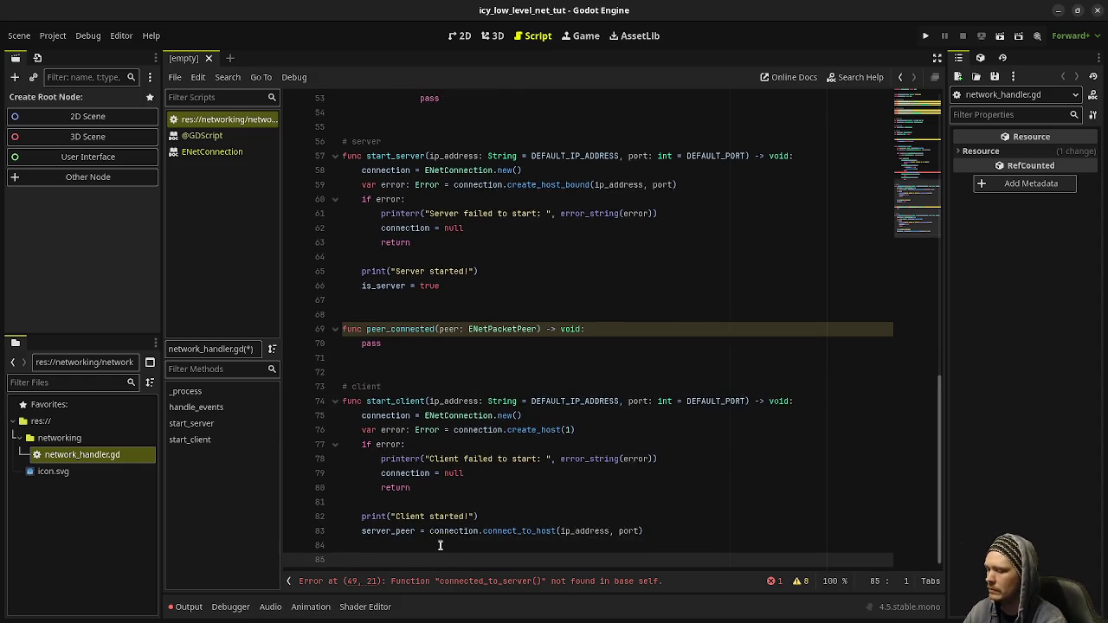
Begin a new 'func connect' line at the script's end, checking the peer_connected declaration above.
key("Return")
type("func connec")
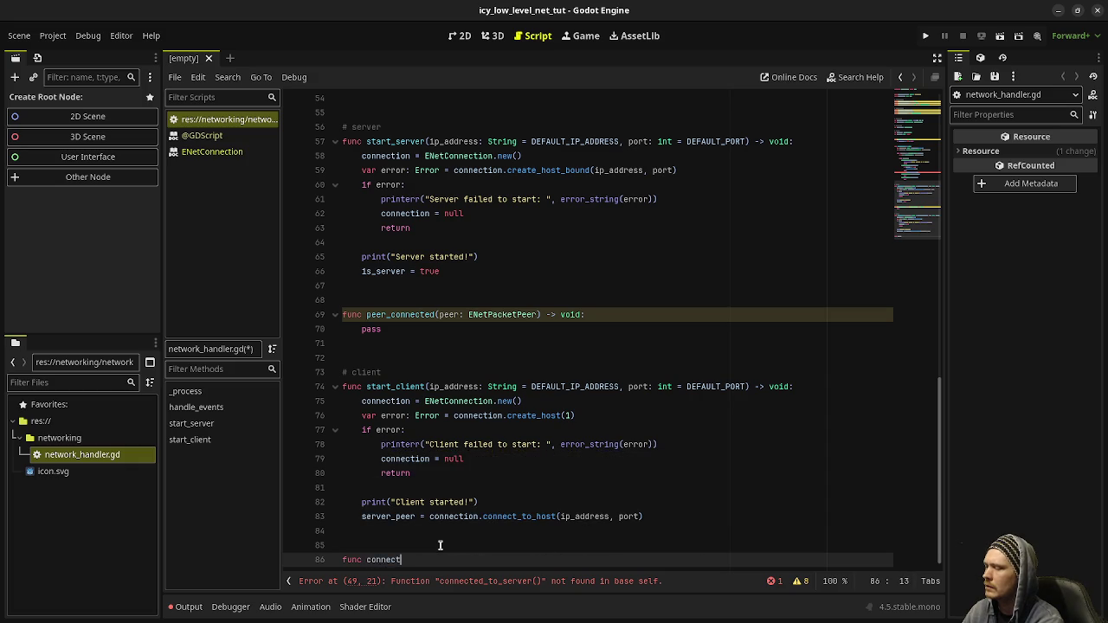
type("t")
scroll(440, 545, "up", 3)
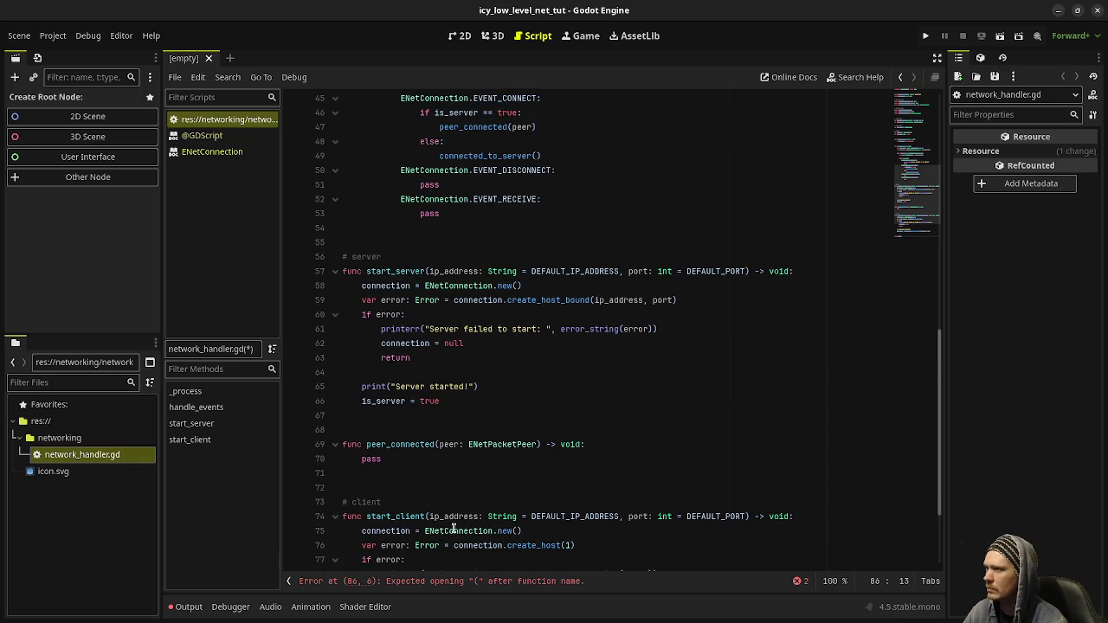
scroll(580, 474, "down", 3)
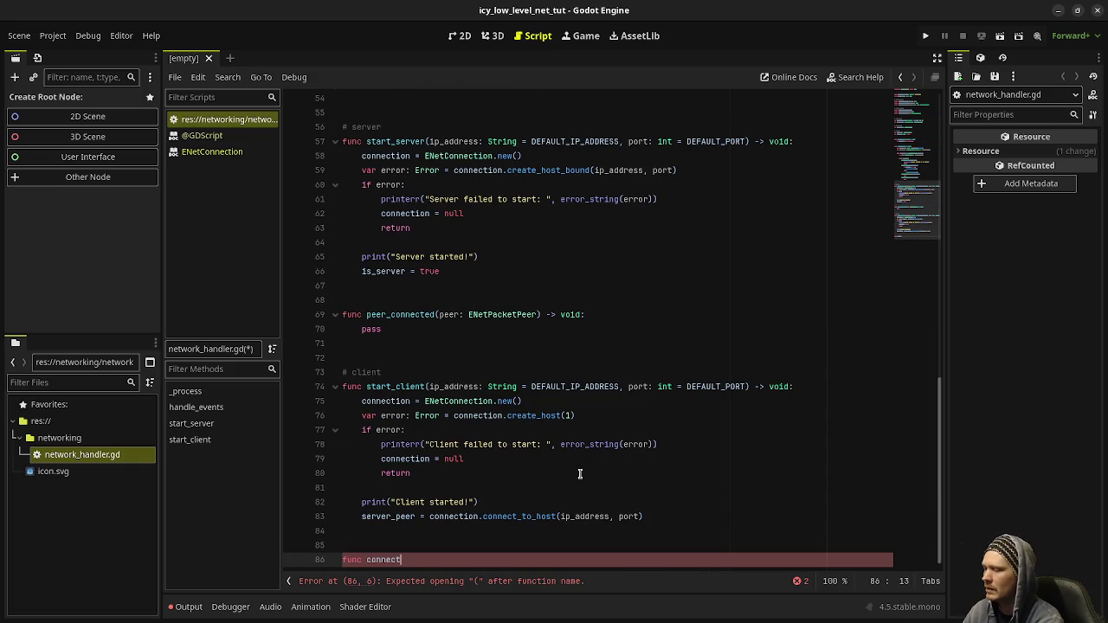
scroll(580, 473, "up", 3)
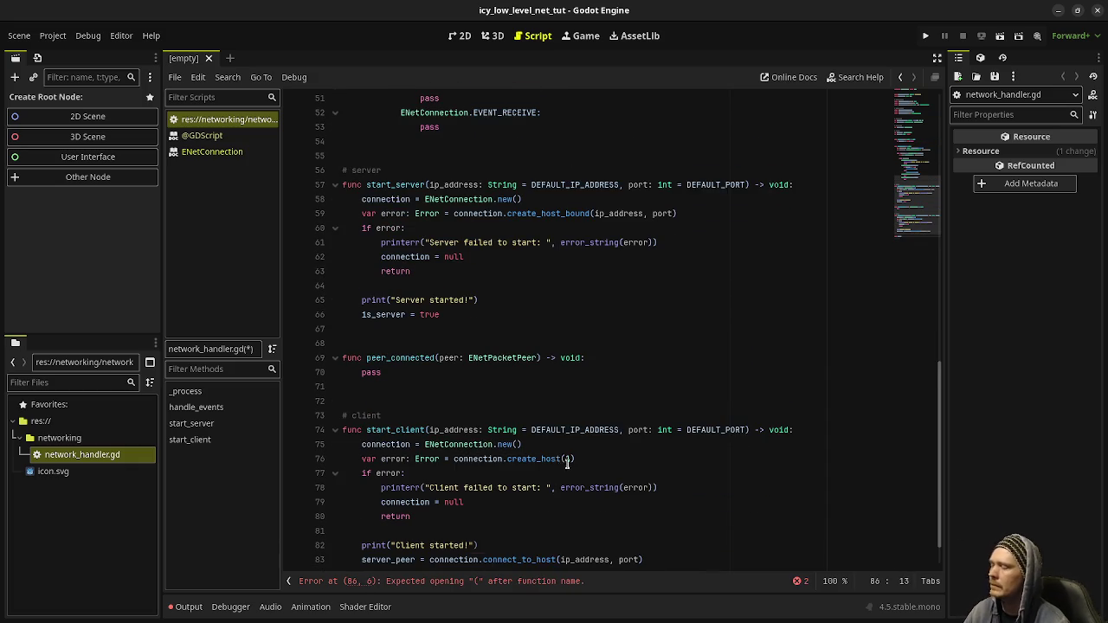
left_click(426, 358)
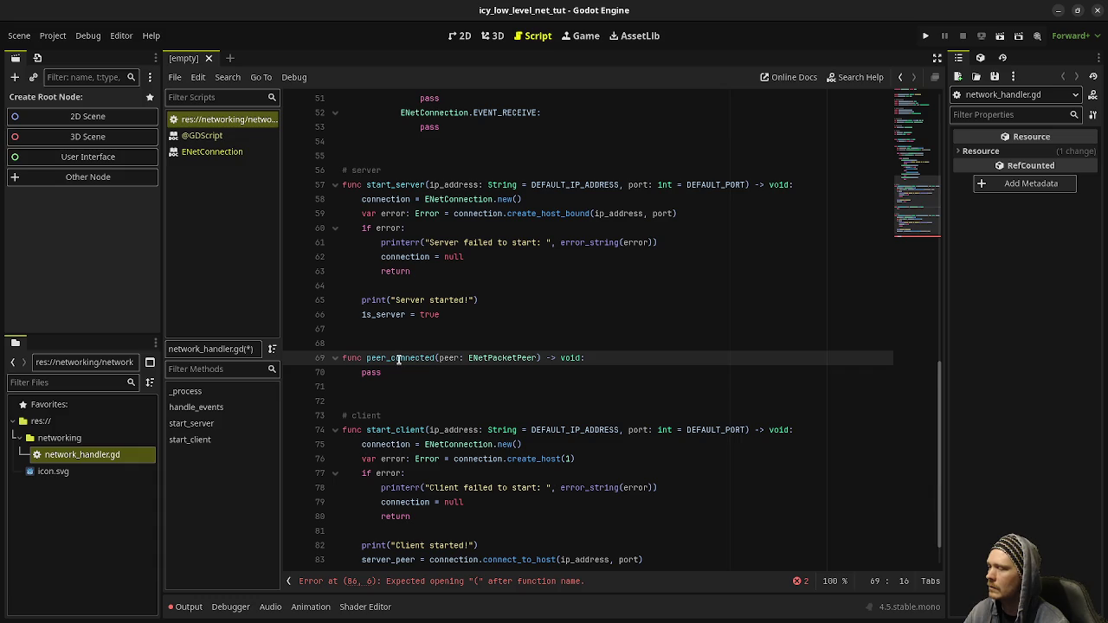
scroll(405, 360, "down", 3)
left_click(414, 558)
Finish it as func connected_to_server() -> void: with a pass body.
type("ed_")
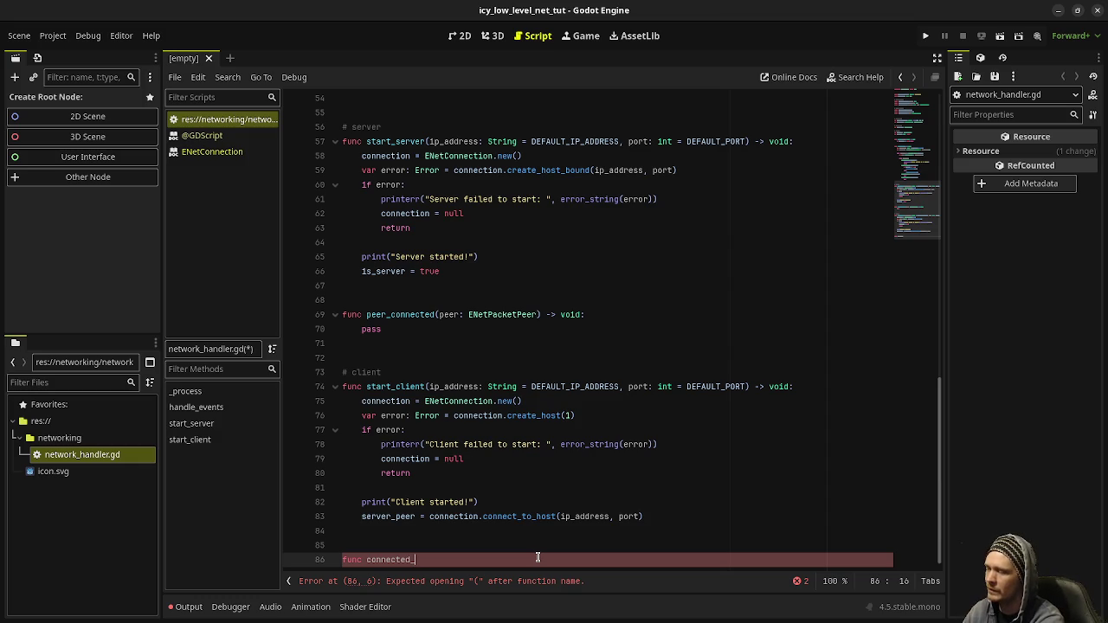
type("to_server")
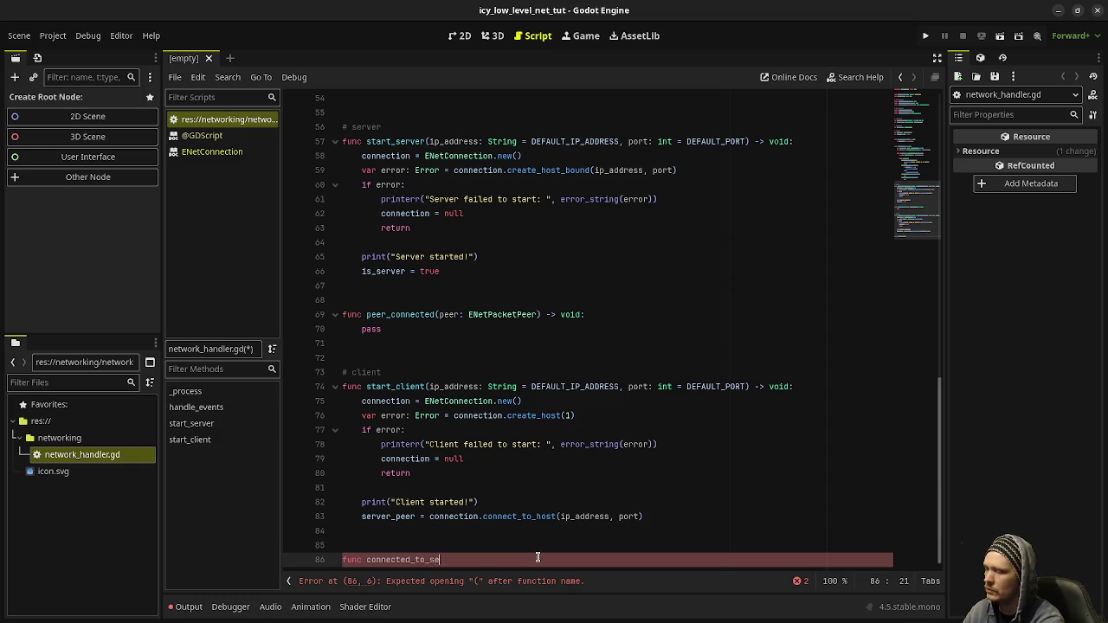
scroll(504, 518, "up", 3)
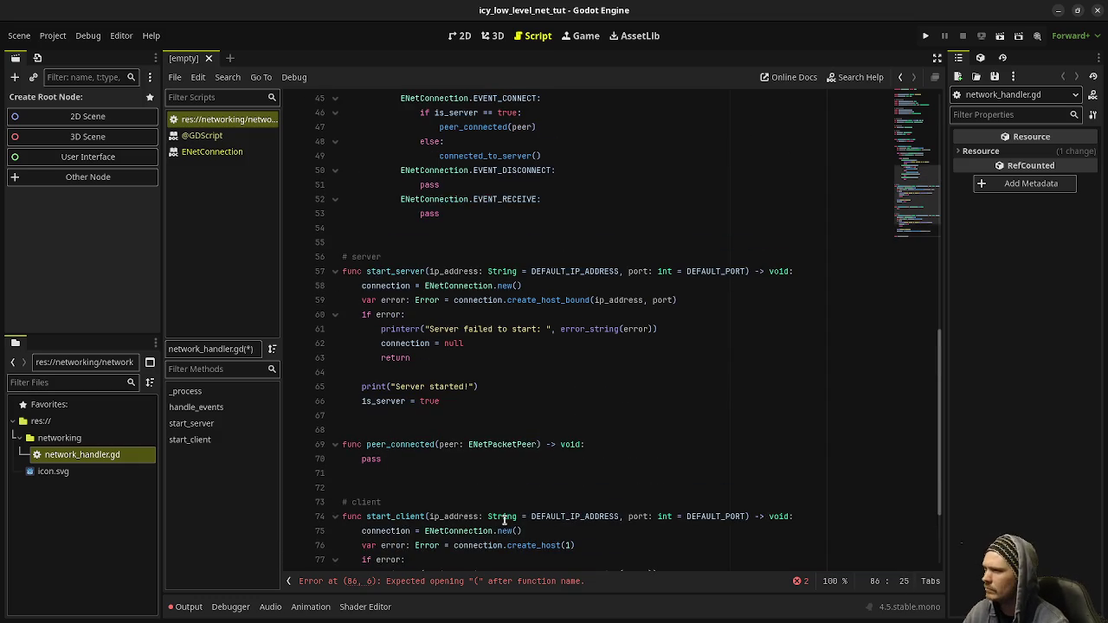
scroll(504, 518, "down", 3)
type("() ")
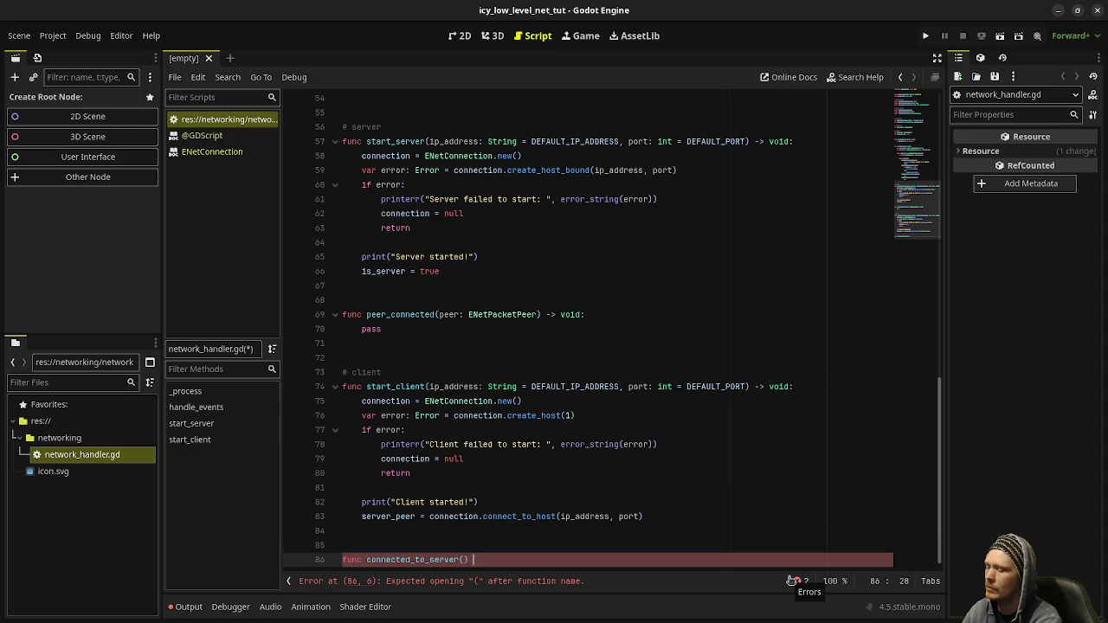
type("-> void:")
key("Return")
type("pass")
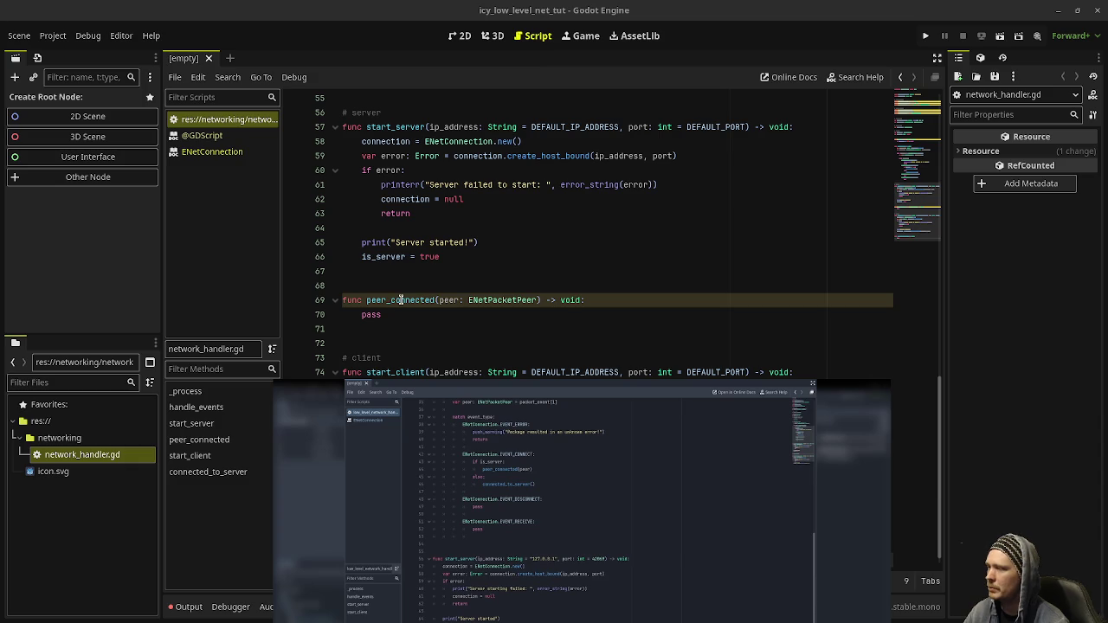
mouse_move(425, 410)
left_click_drag(425, 411, 428, 609)
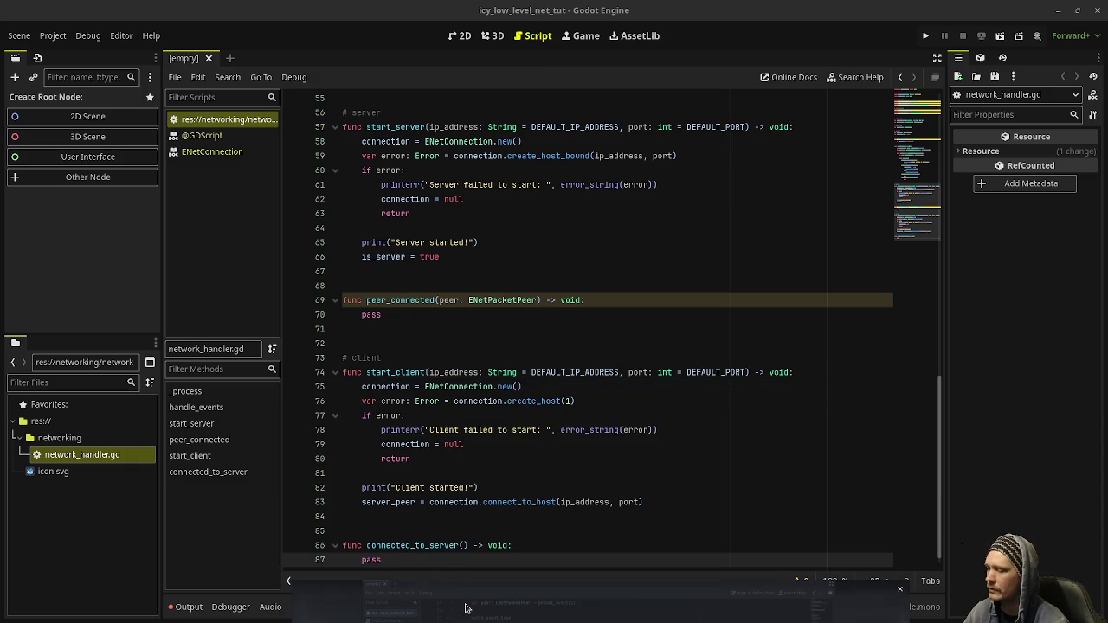
mouse_move(468, 606)
left_mouse_down()
mouse_move(482, 560)
mouse_move(494, 373)
mouse_move(508, 344)
left_mouse_up()
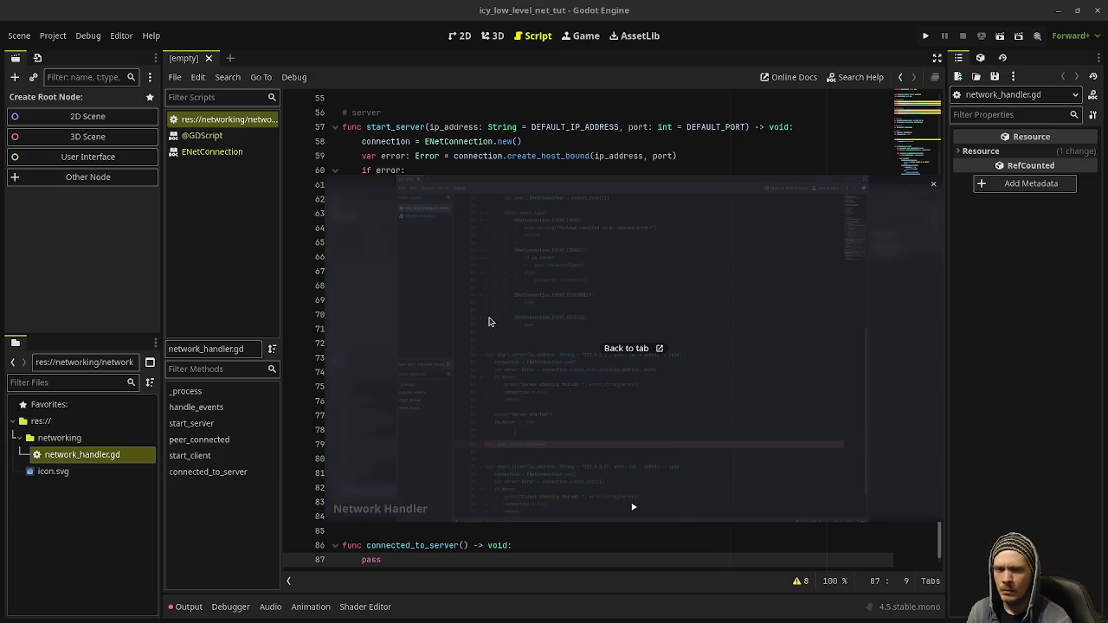
left_click_drag(498, 224, 483, 610)
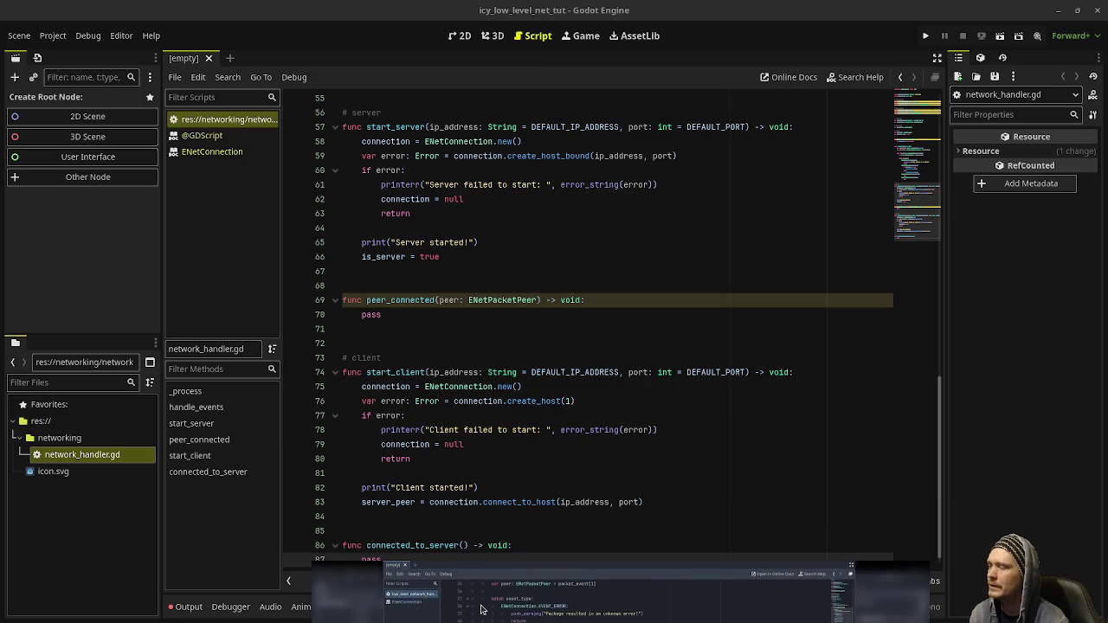
scroll(452, 253, "up", 15)
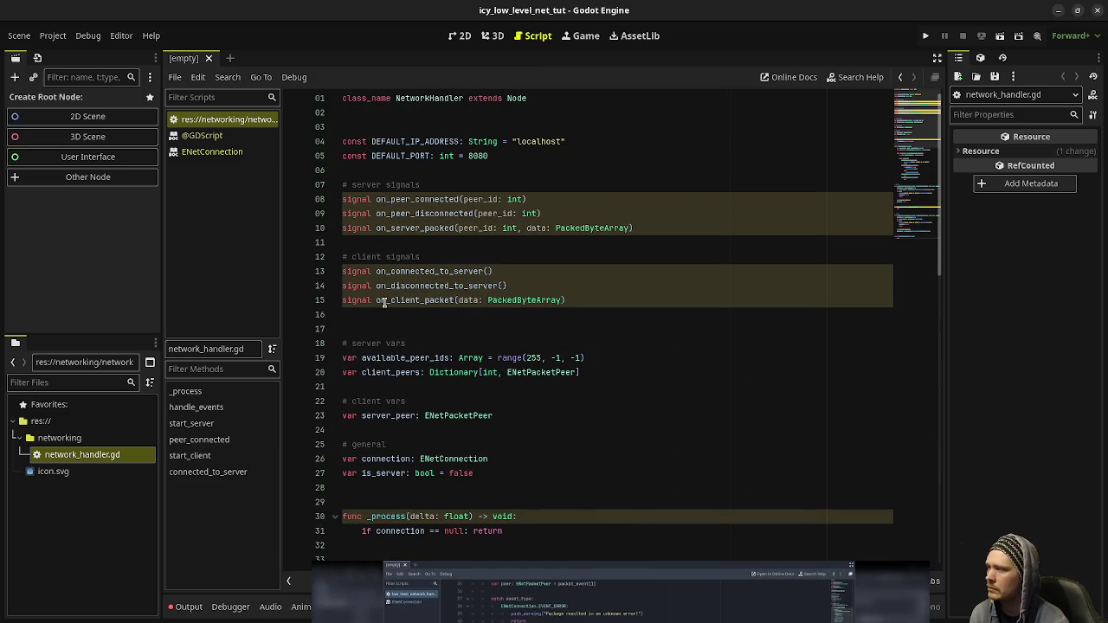
scroll(728, 251, "down", 3)
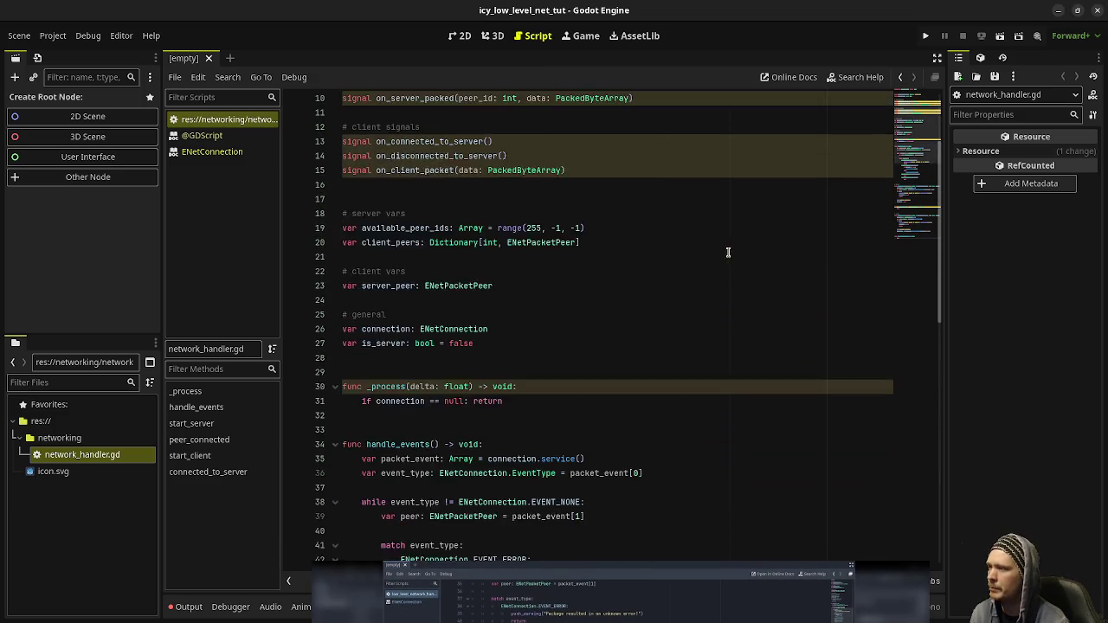
scroll(728, 252, "down", 6)
left_click(478, 372)
double_click(478, 372)
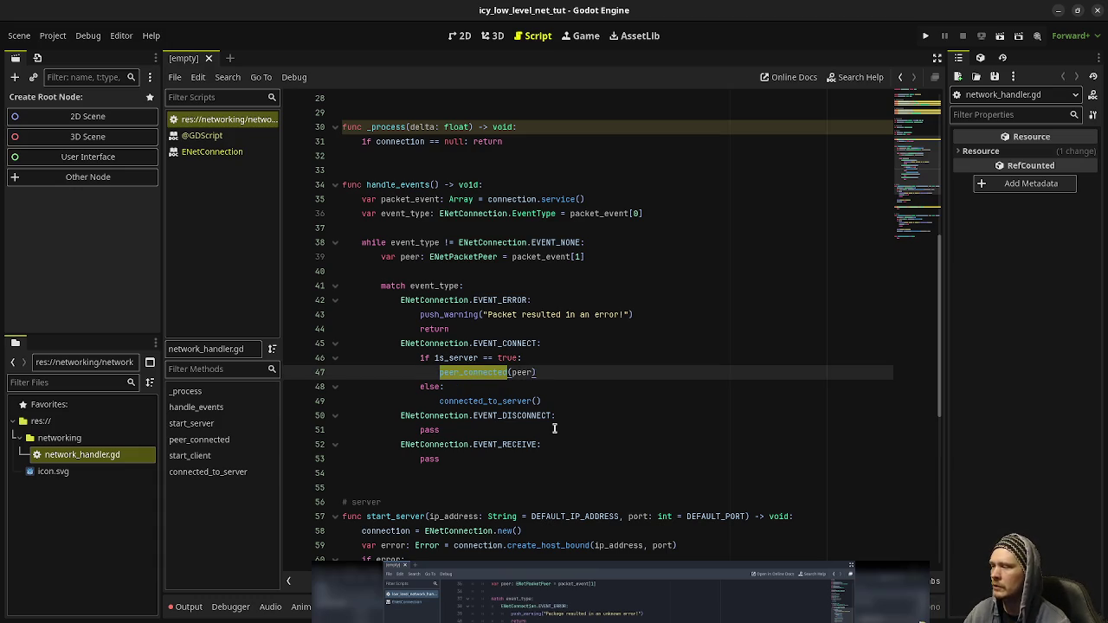
left_click(463, 357)
double_click(464, 357)
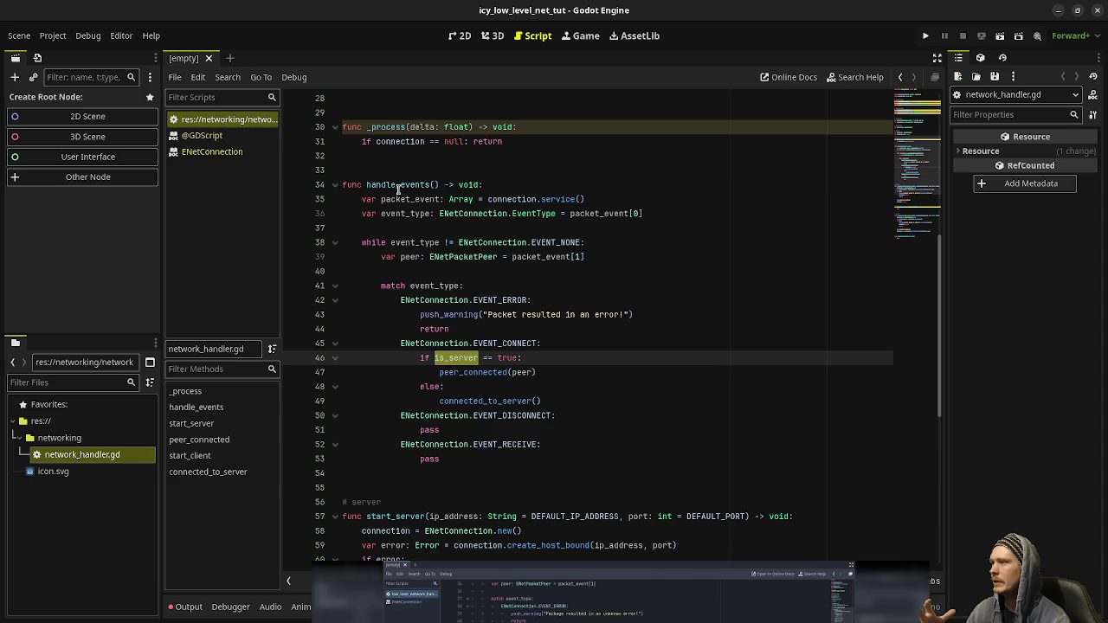
left_click(391, 128)
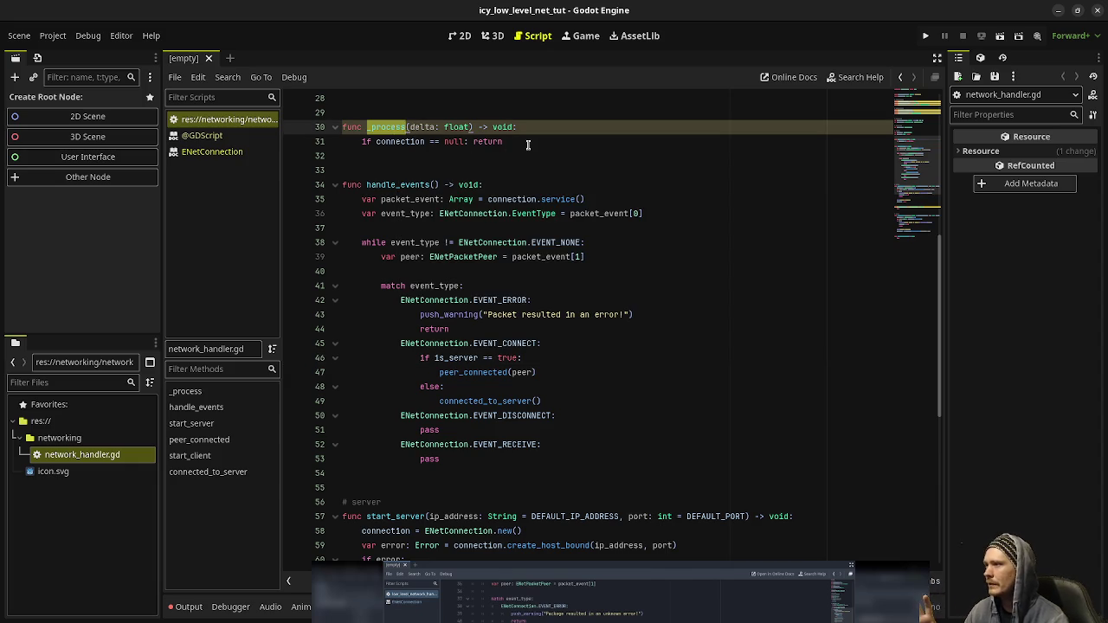
Insert a handle_events() call below the null-connection check in _process.
left_click(527, 142)
key("Return")
key("Return")
type("handle_e")
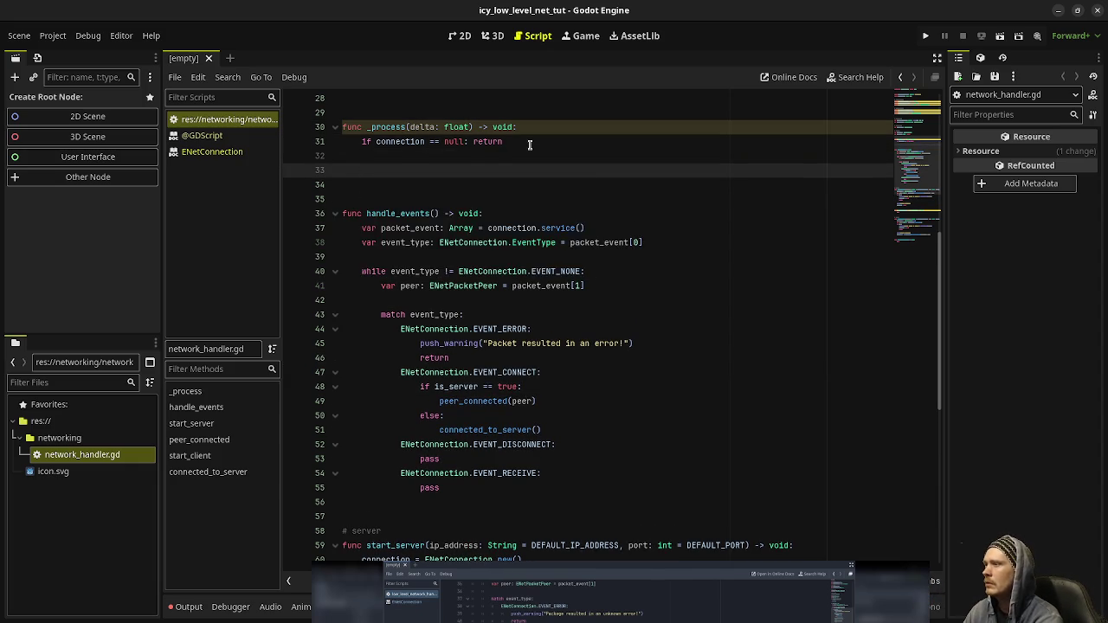
type("vents")
key("Return")
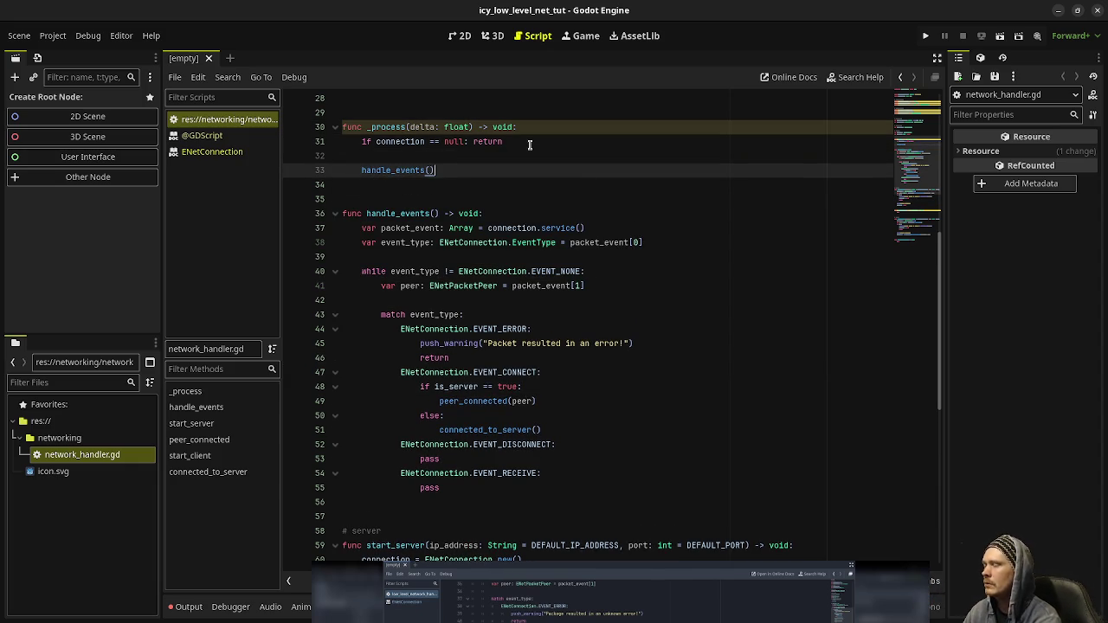
double_click(416, 170)
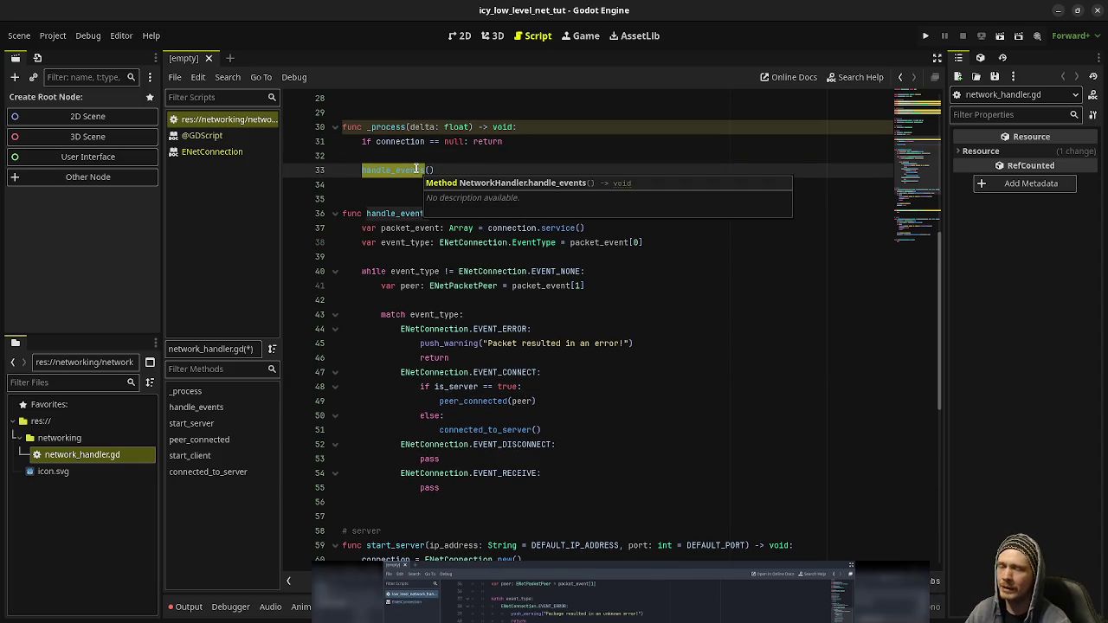
left_click(433, 170)
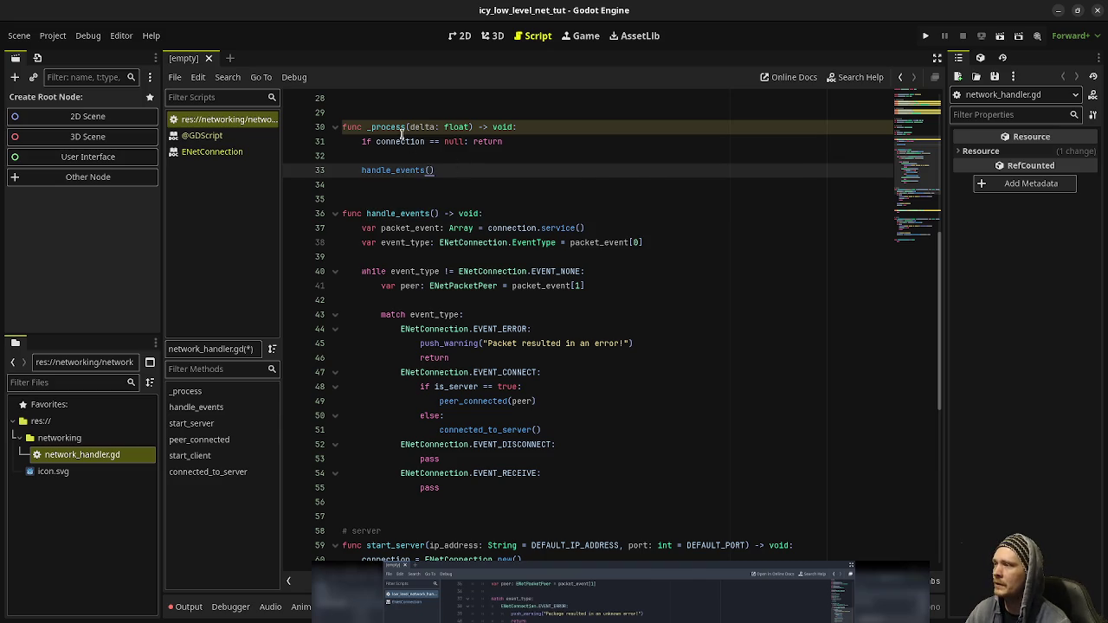
Review handle_events' variables and match branches, selecting the peer_connected call on line 49.
mouse_move(402, 133)
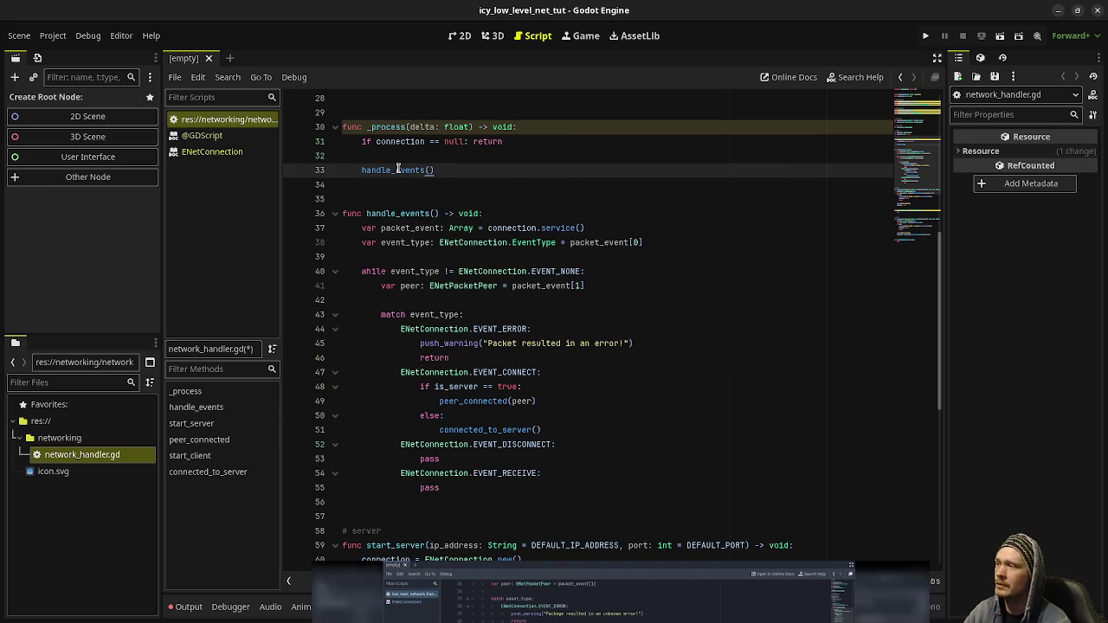
double_click(383, 214)
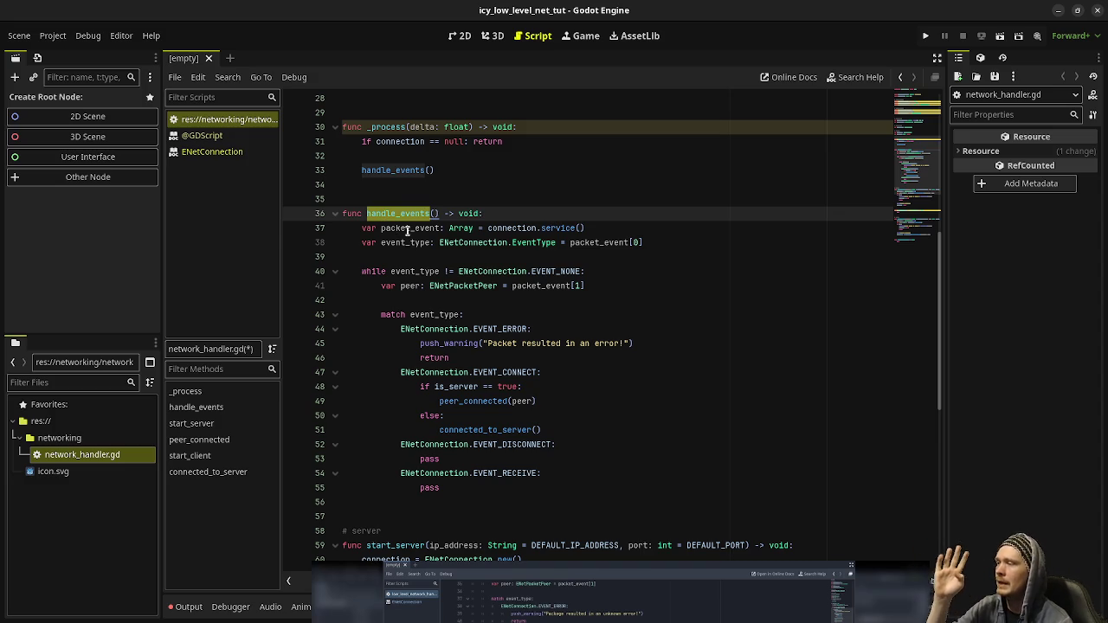
double_click(407, 229)
double_click(407, 243)
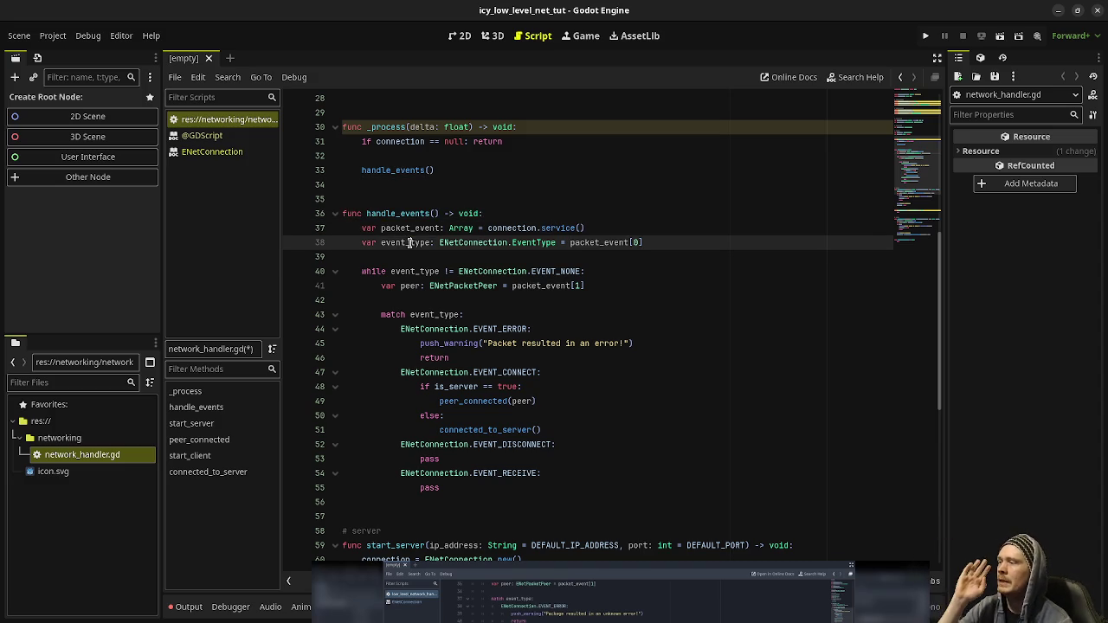
double_click(408, 270)
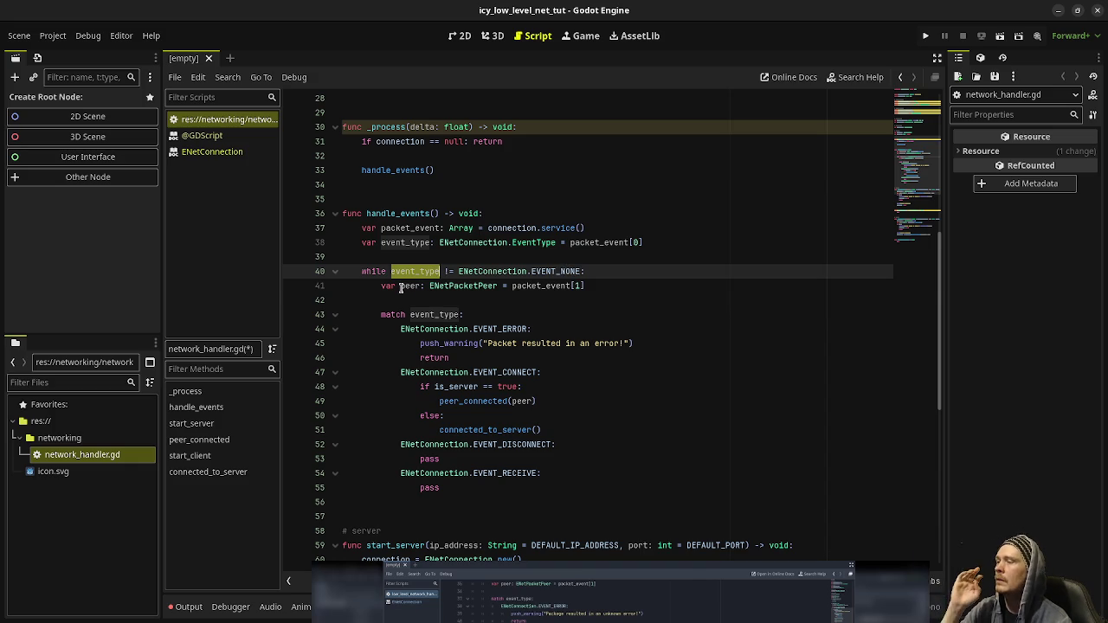
double_click(406, 286)
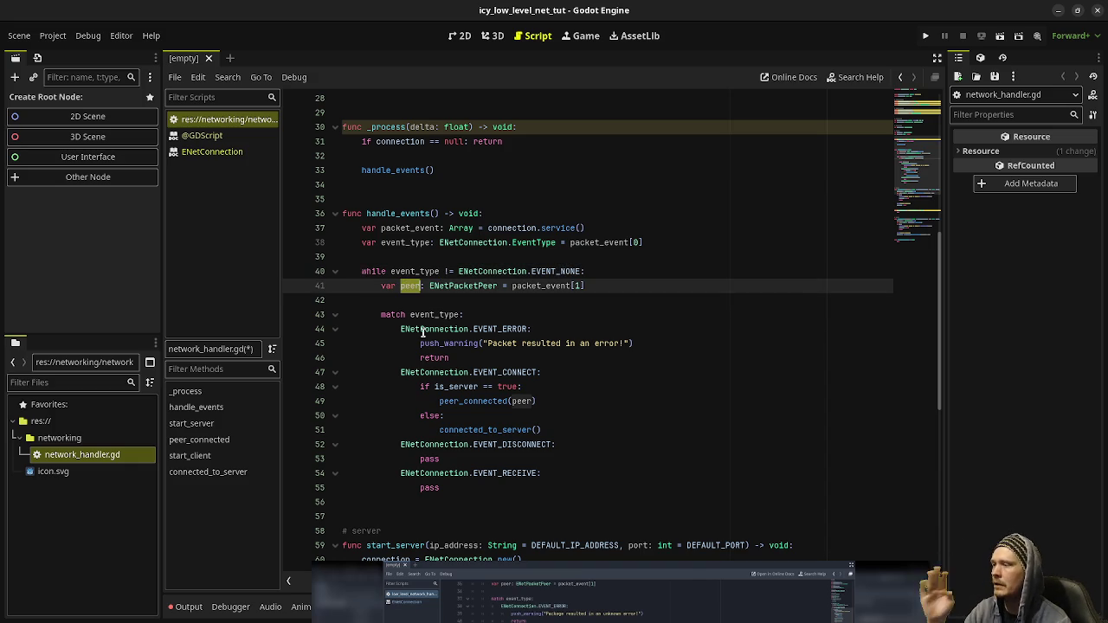
double_click(439, 314)
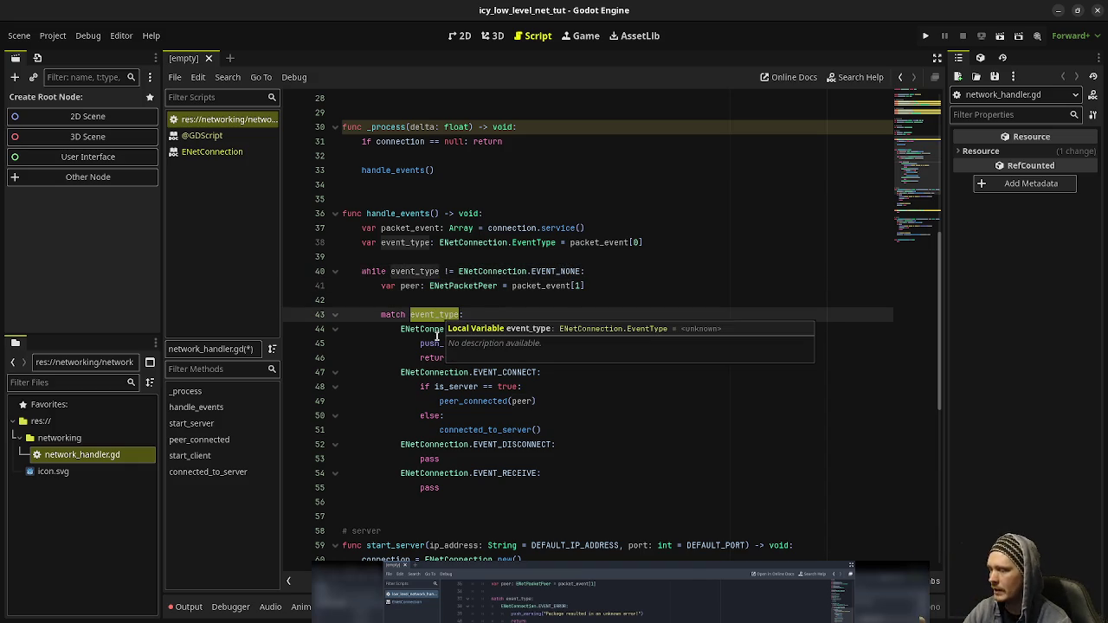
left_click(507, 372)
double_click(506, 373)
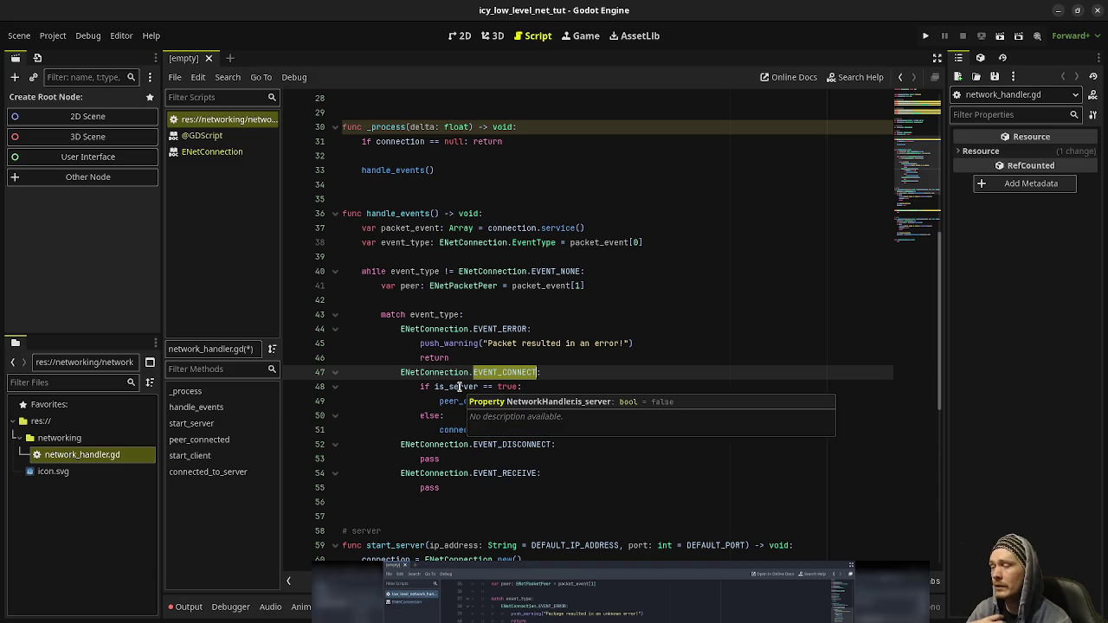
double_click(476, 402)
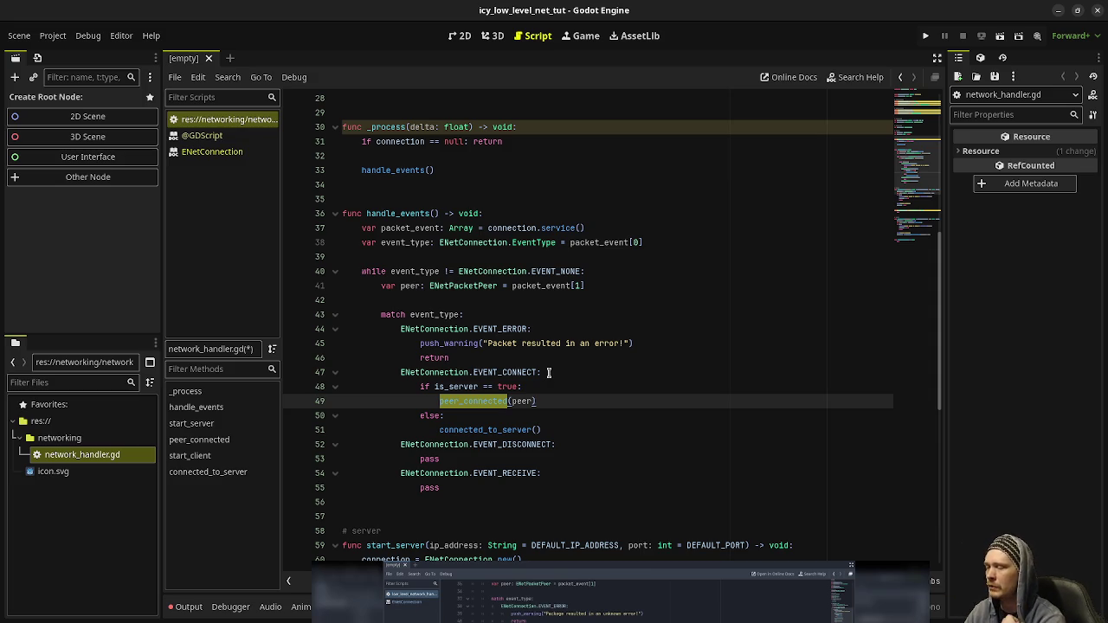
Change the EVENT_CONNECT calls to connect_peer on line 49 and connect_to_server() on line 51.
type("connect_peer")
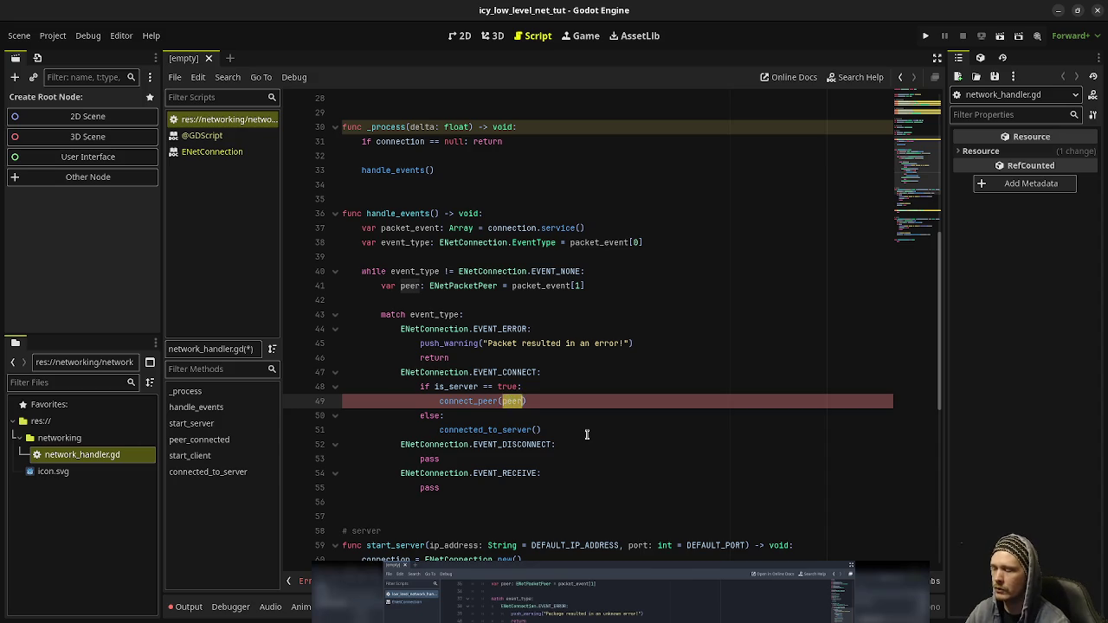
double_click(459, 429)
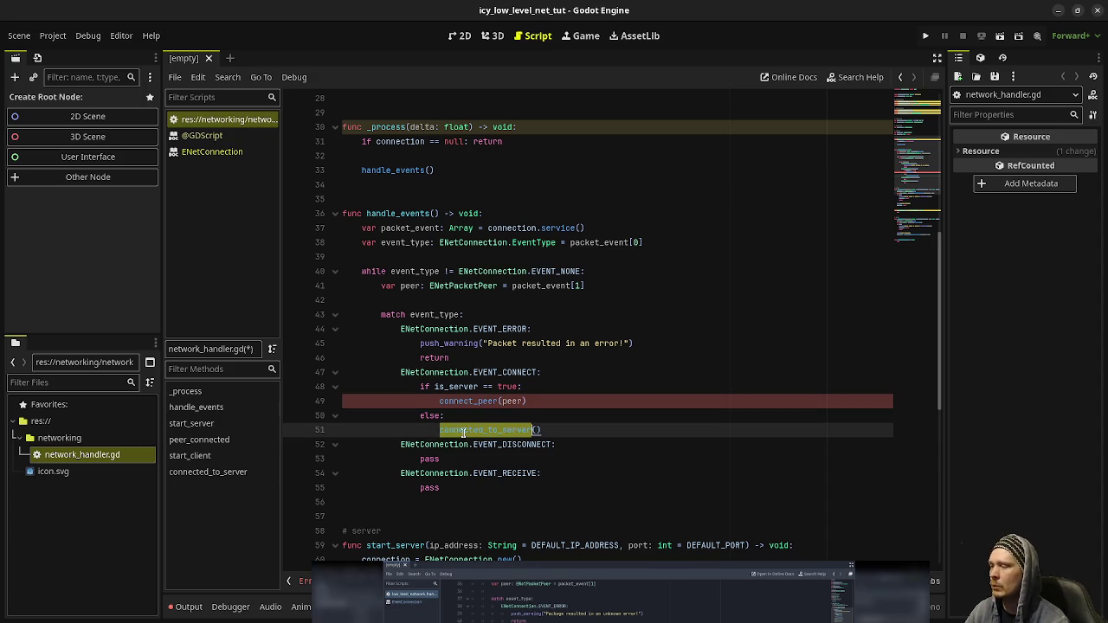
left_click(483, 429)
key("Delete")
key("Delete")
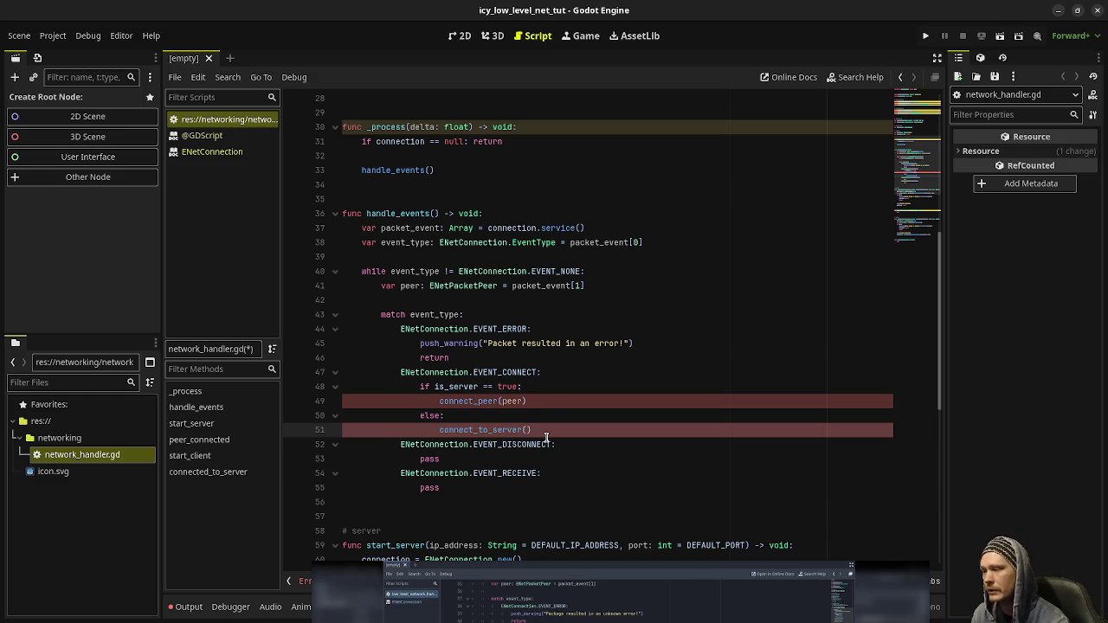
scroll(482, 409, "down", 8)
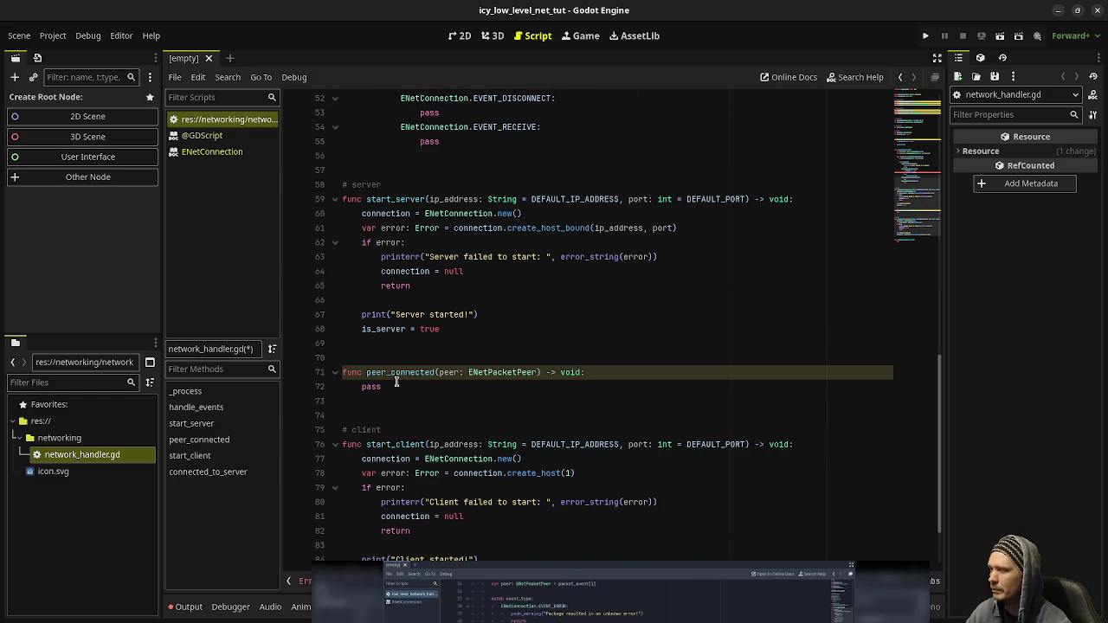
Rename the definitions on lines 71 and 88 to connect_peer and connect_to_server, then save with Ctrl+S.
double_click(403, 373)
type("co")
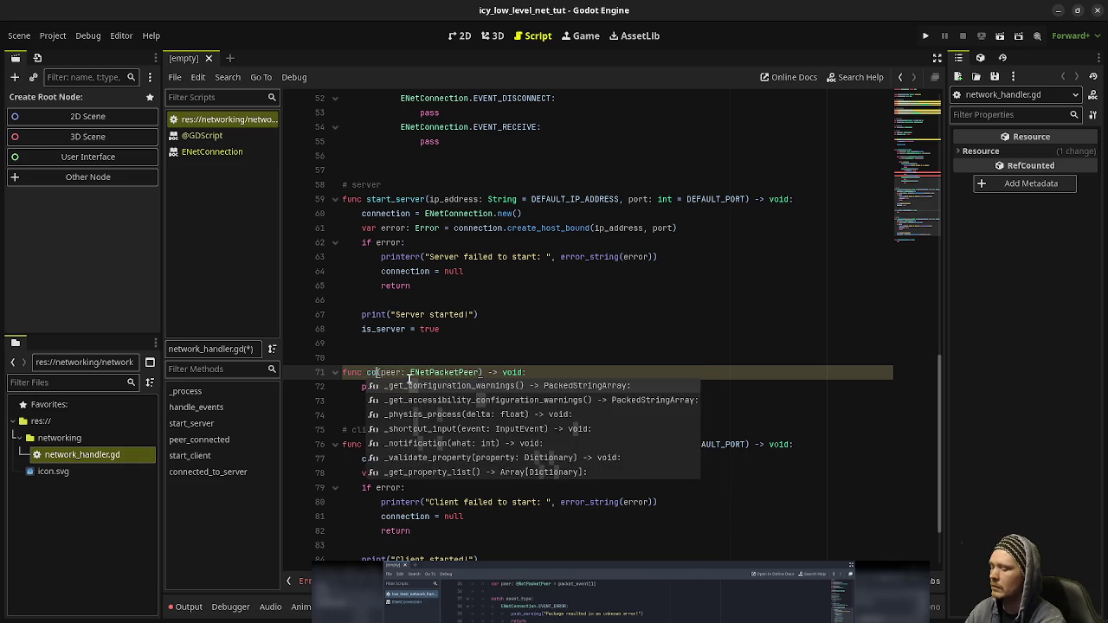
type("nnect_peer")
scroll(410, 379, "down", 2)
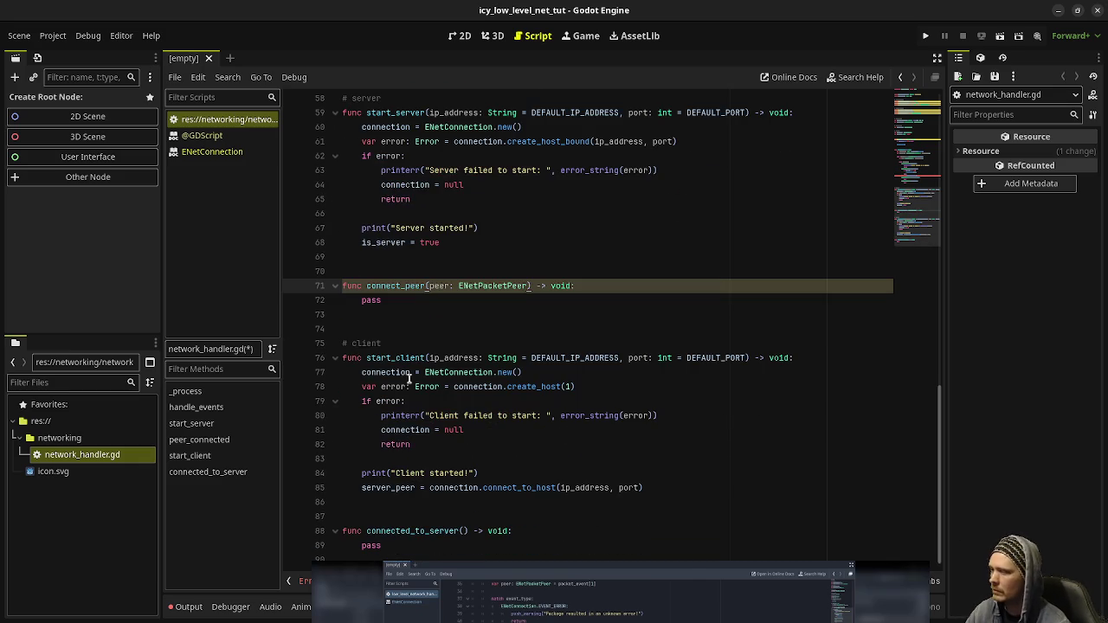
left_click(387, 530)
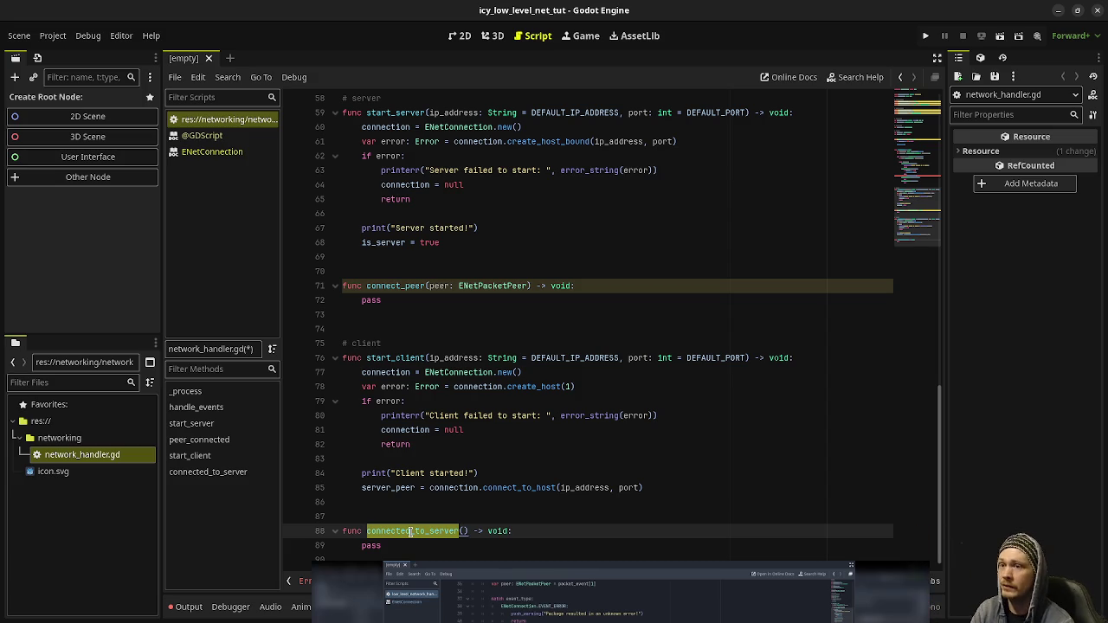
scroll(424, 351, "up", 5)
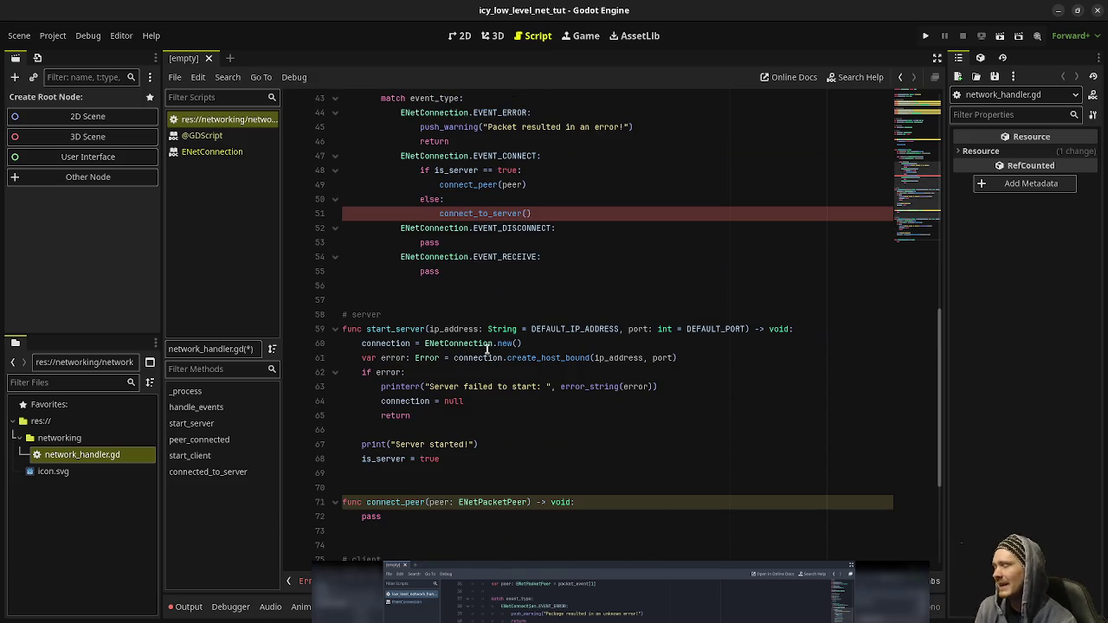
scroll(526, 338, "down", 5)
double_click(450, 523)
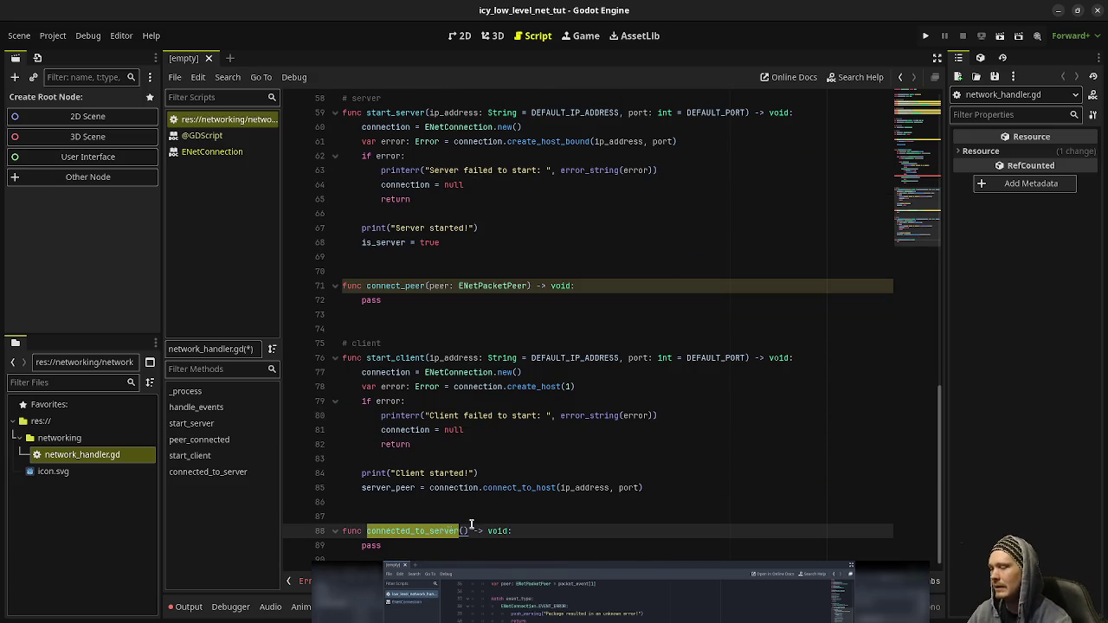
type("connect_to_")
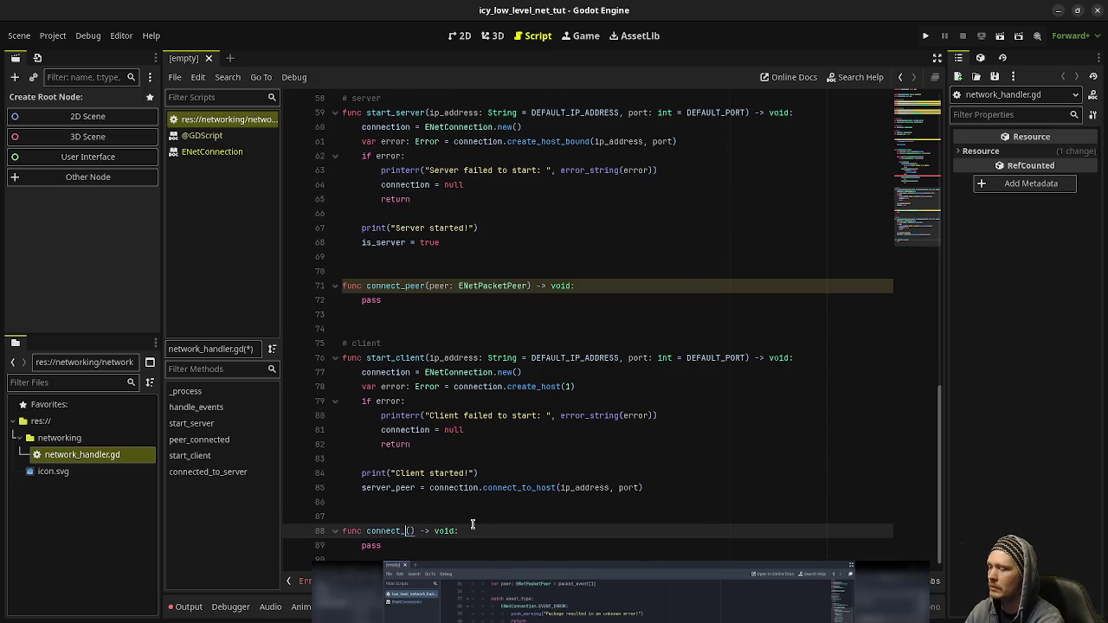
type("server")
key("ctrl+s")
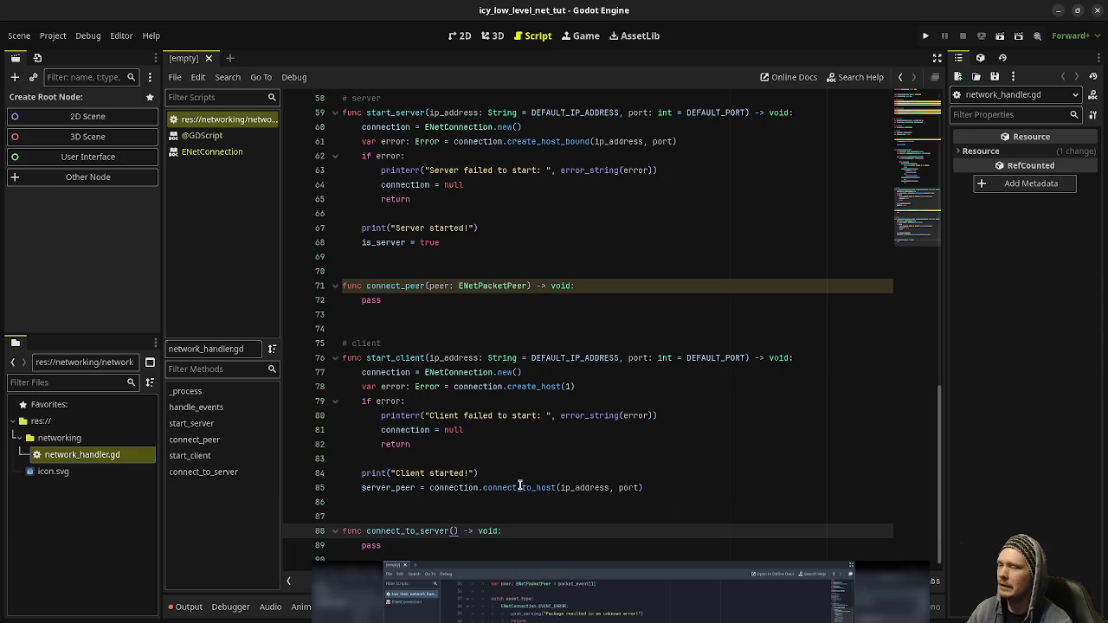
scroll(520, 441, "up", 9)
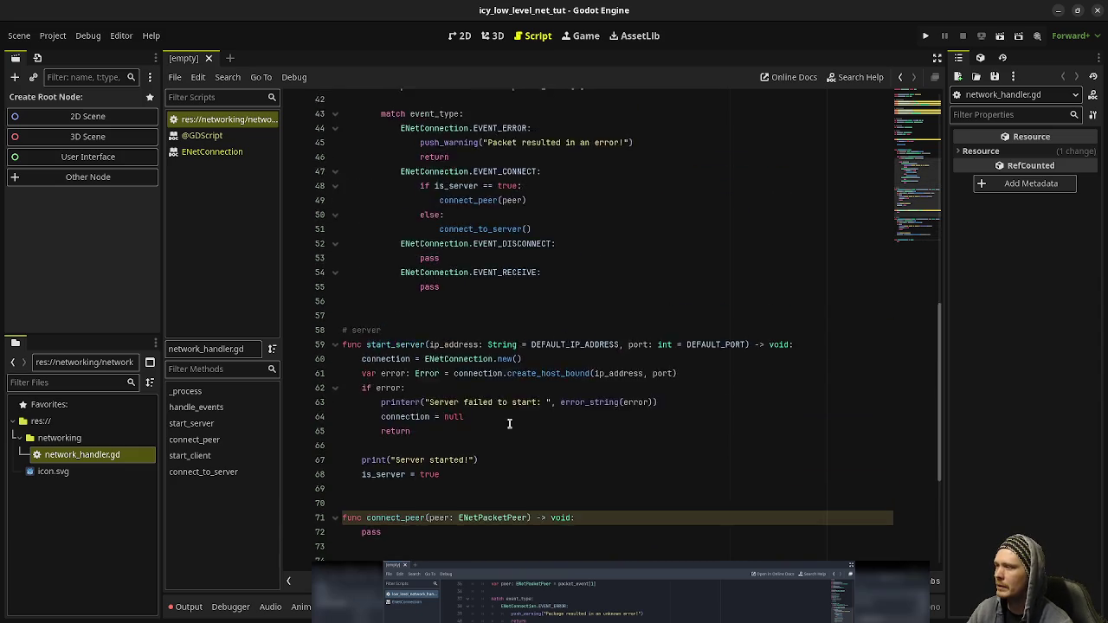
double_click(478, 389)
double_click(470, 363)
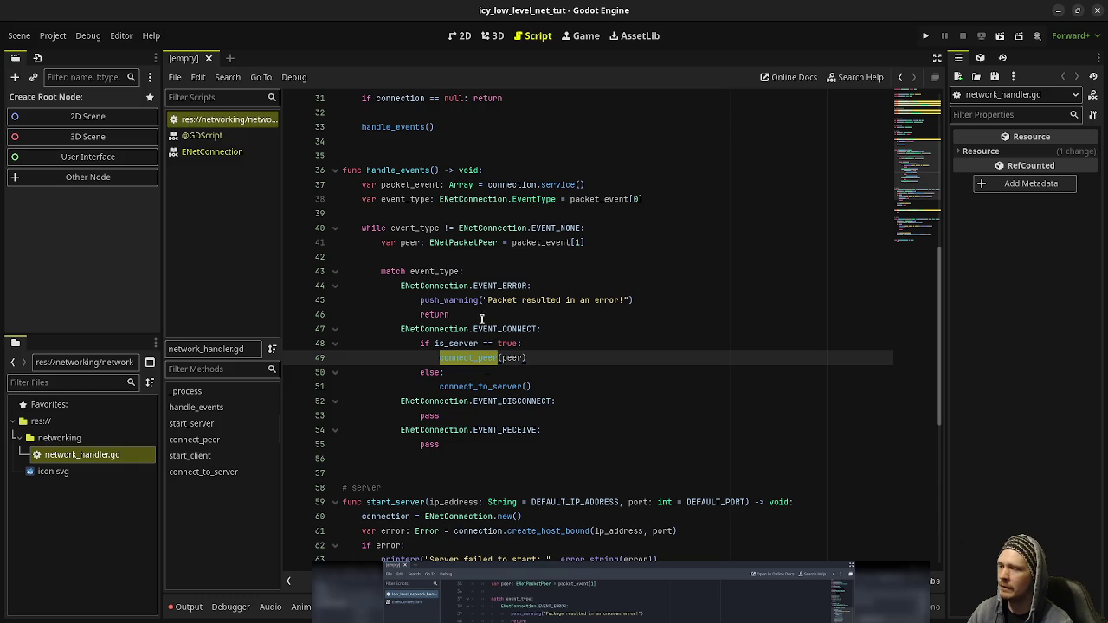
scroll(476, 303, "up", 10)
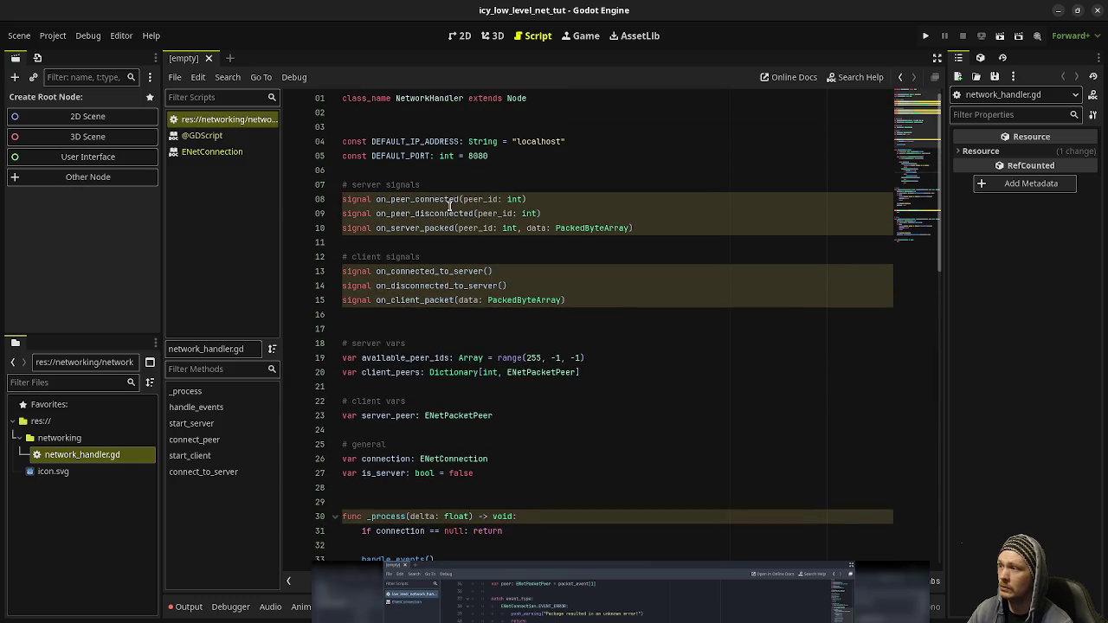
double_click(448, 201)
scroll(499, 312, "down", 4)
scroll(498, 324, "down", 15)
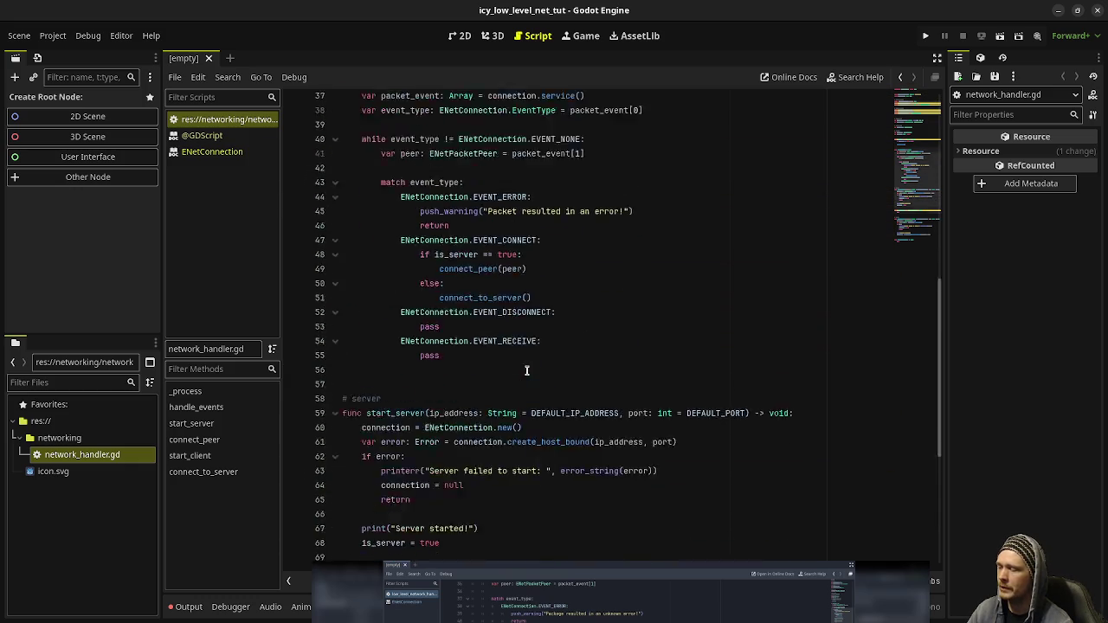
scroll(496, 297, "up", 4)
scroll(496, 298, "up", 10)
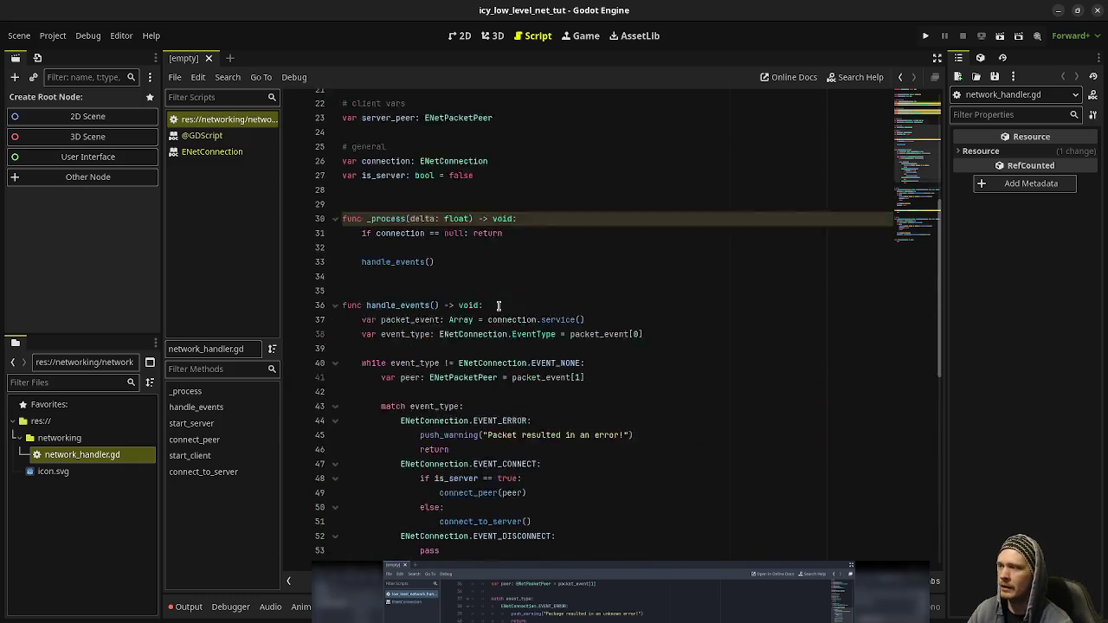
scroll(516, 411, "down", 10)
scroll(516, 411, "down", 4)
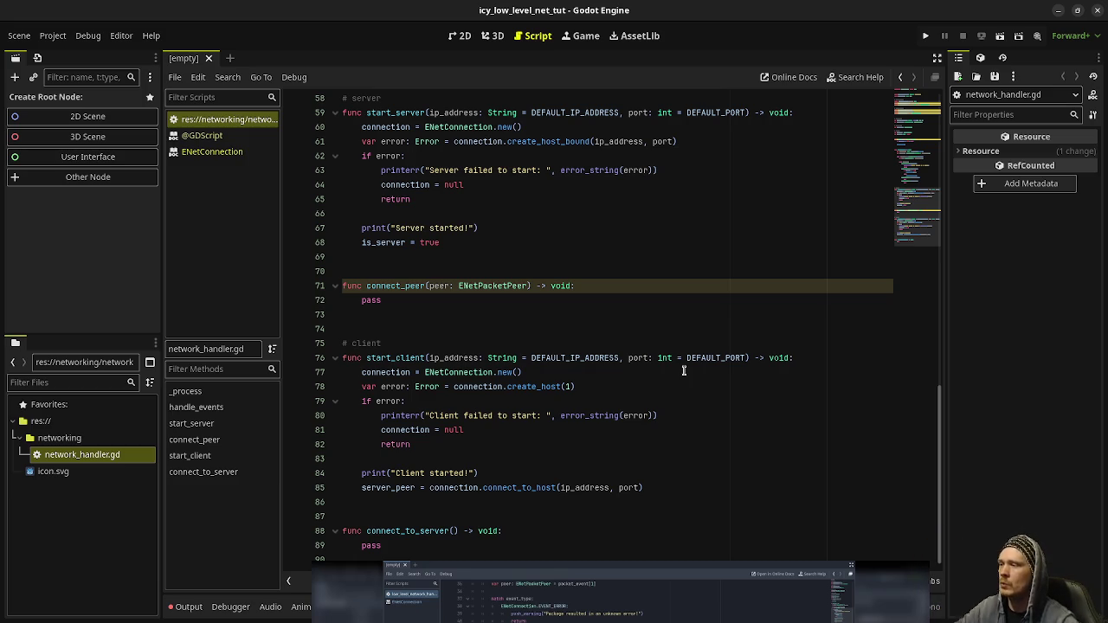
scroll(683, 371, "up", 8)
double_click(490, 317)
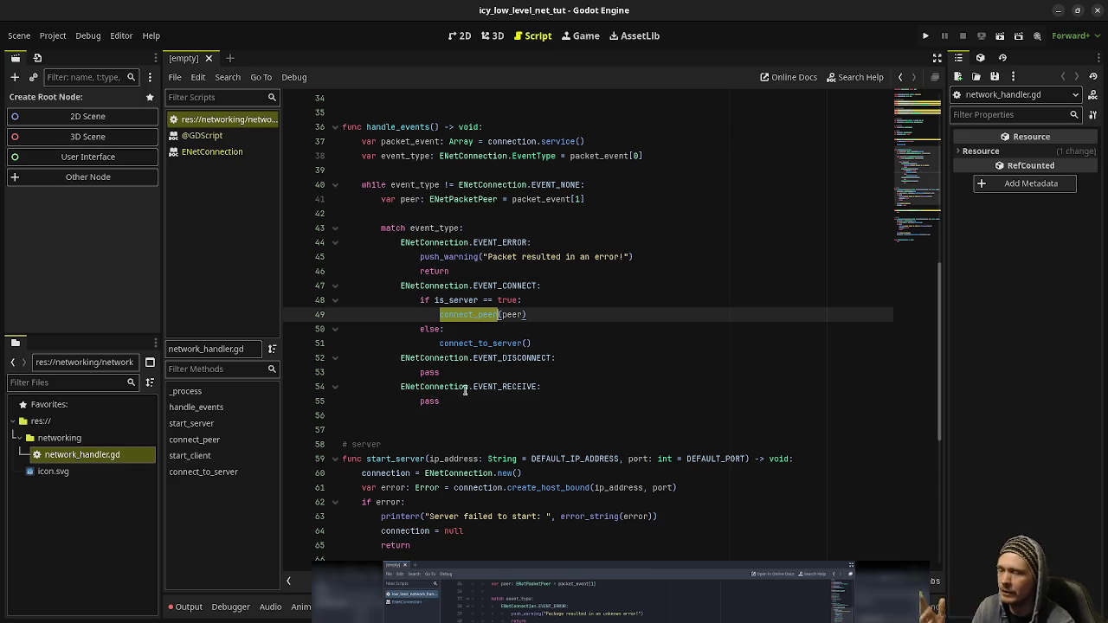
left_click(527, 360)
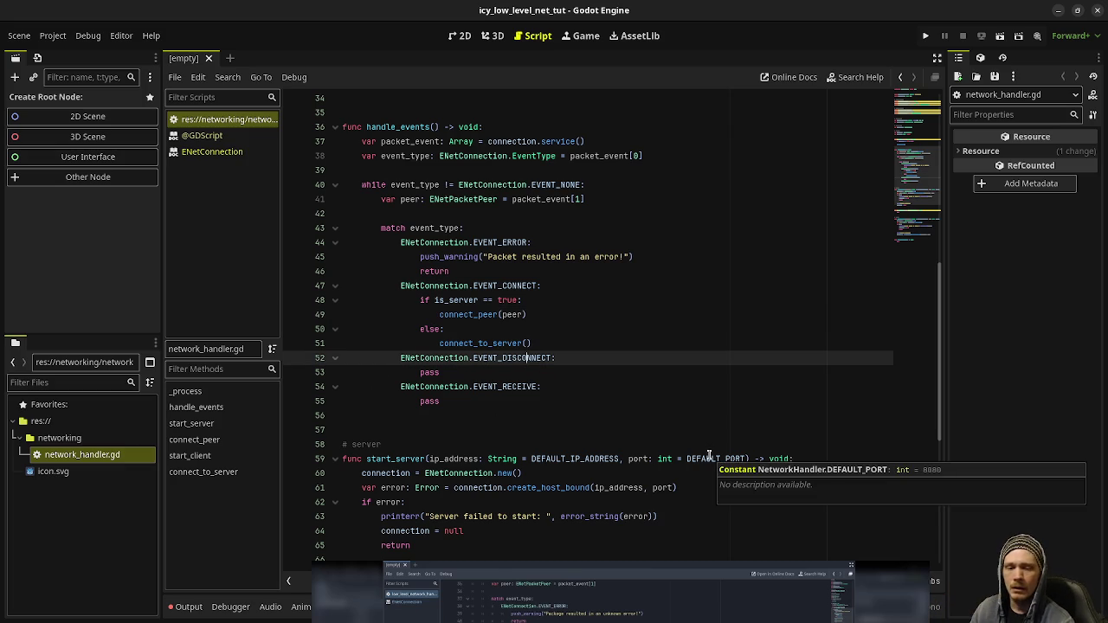
scroll(468, 435, "down", 3)
scroll(491, 435, "down", 5)
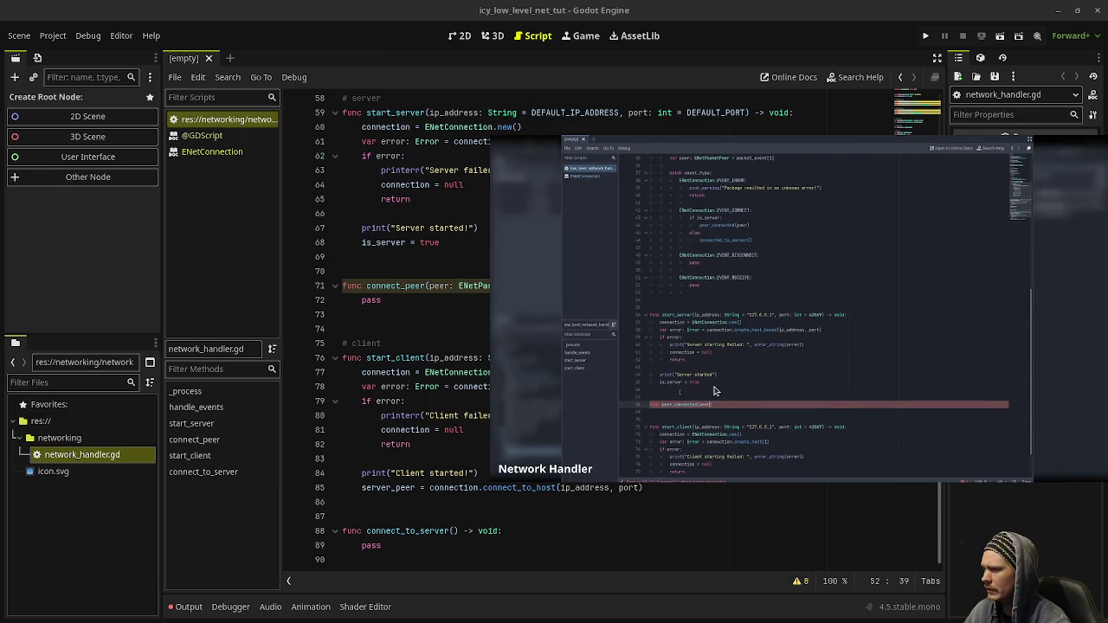
Move the picture-in-picture reference video over the editor and pause it on the finished function.
mouse_move(677, 403)
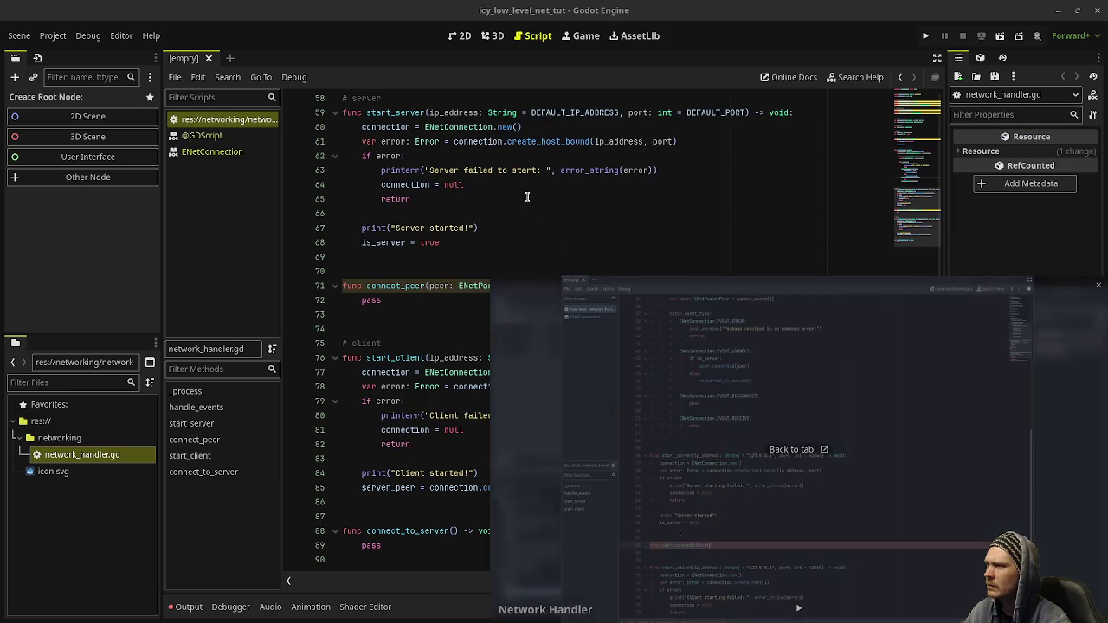
scroll(554, 204, "up", 3)
scroll(554, 203, "up", 2)
scroll(543, 220, "down", 1)
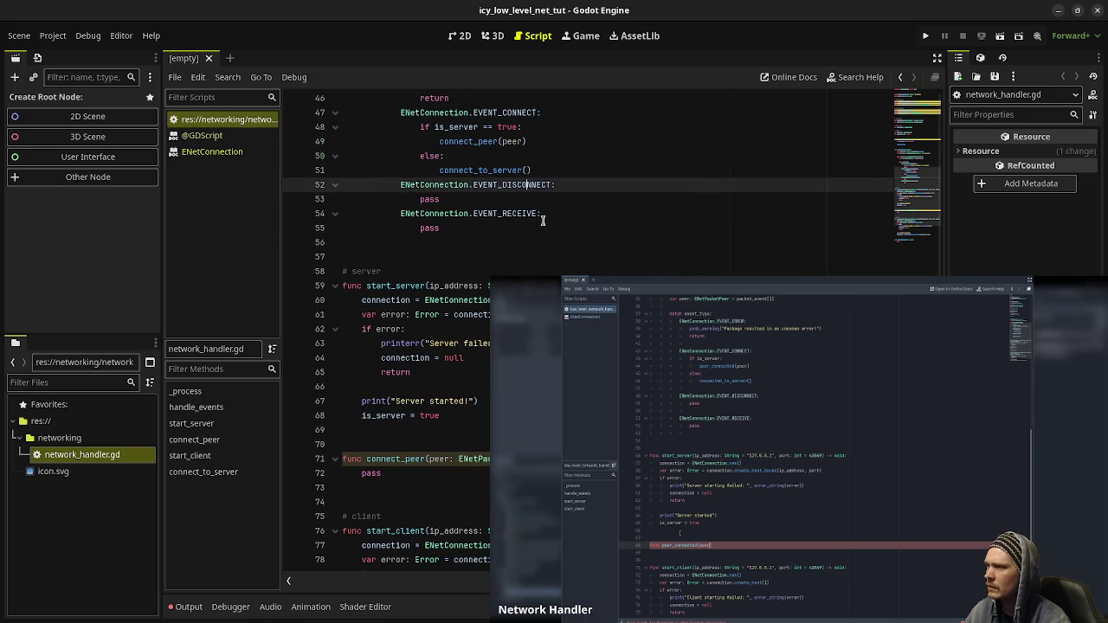
scroll(543, 220, "down", 4)
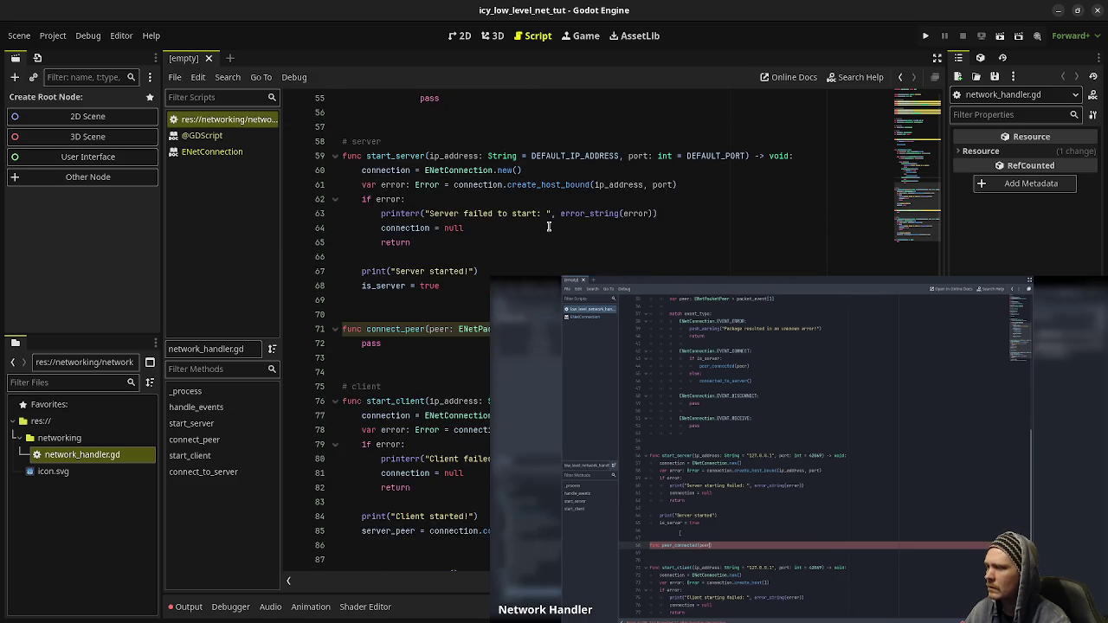
left_click_drag(791, 572, 752, 459)
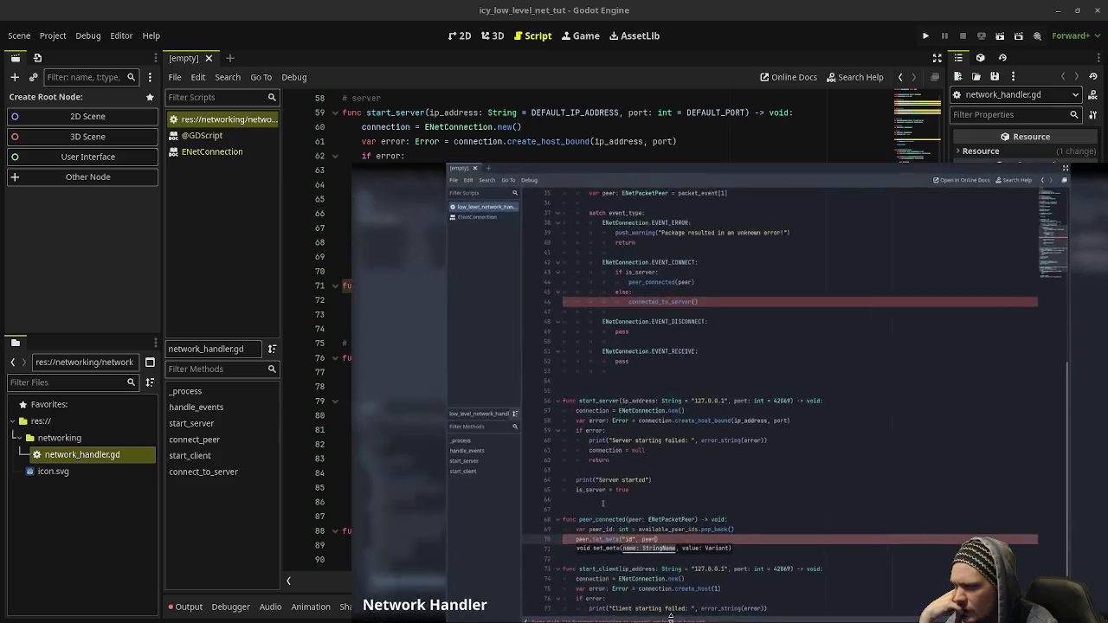
left_click_drag(671, 618, 569, 504)
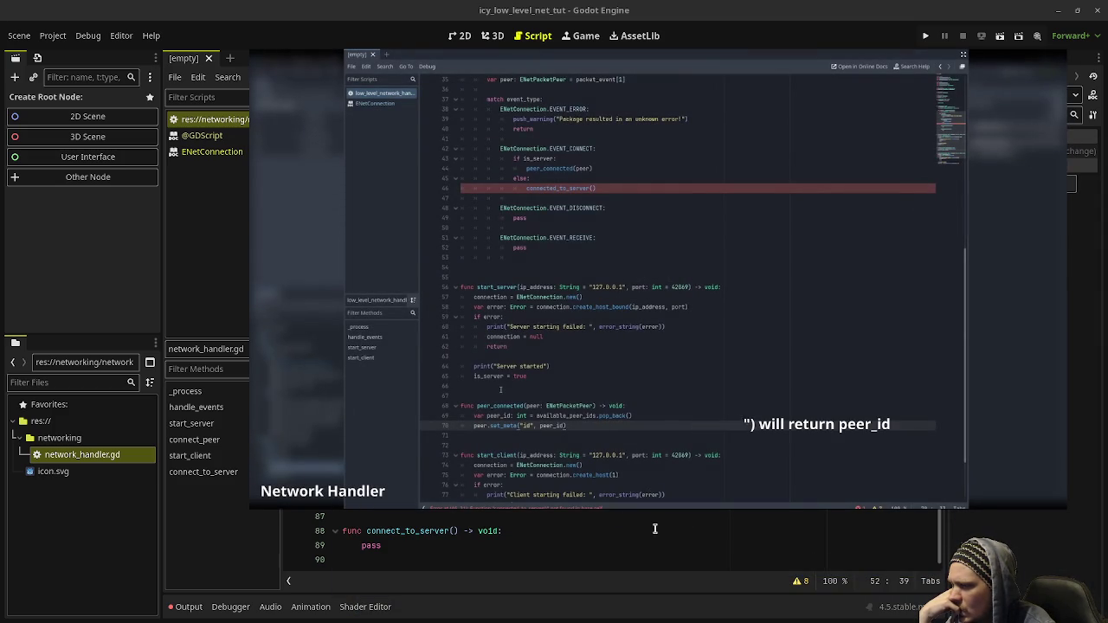
left_click(661, 495)
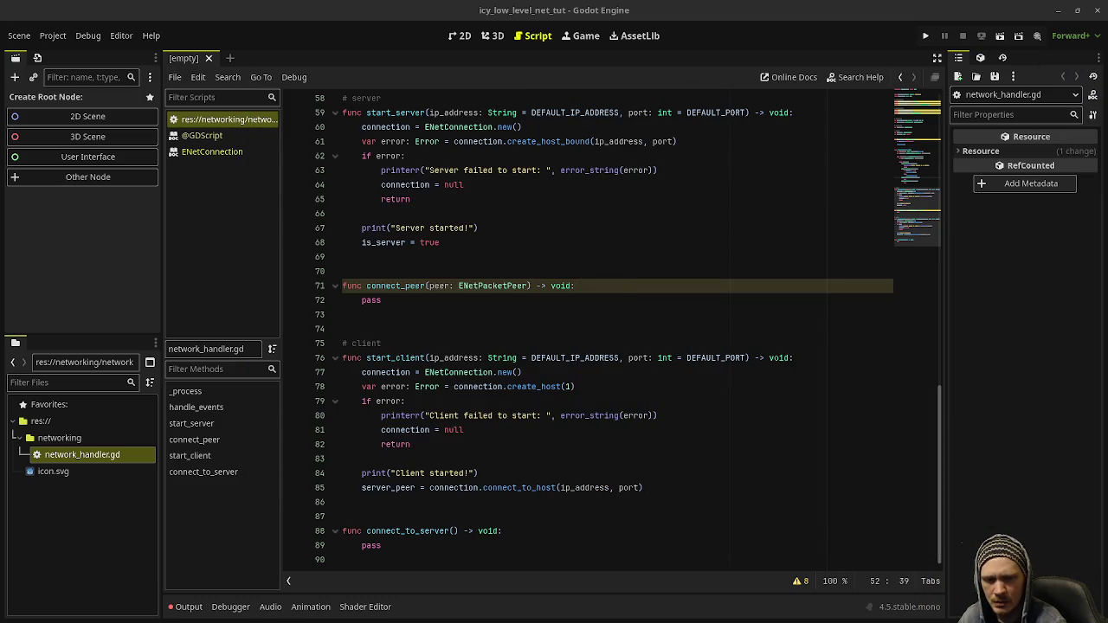
Compare the connect_peer call on line 49 with its line-71 declaration, then select its pass body.
double_click(372, 299)
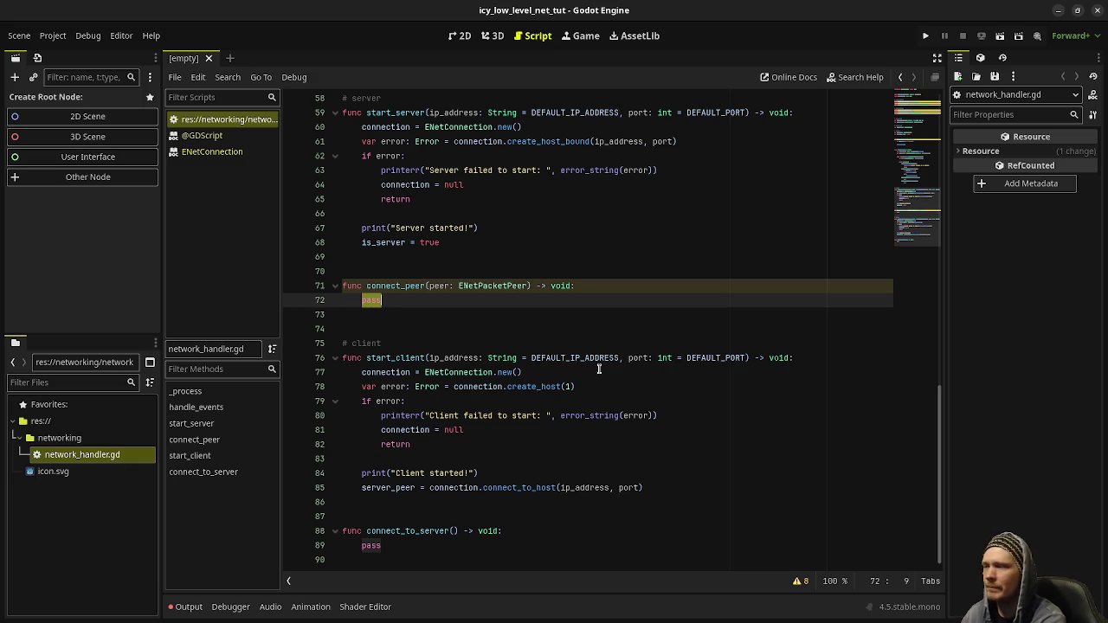
scroll(598, 369, "up", 6)
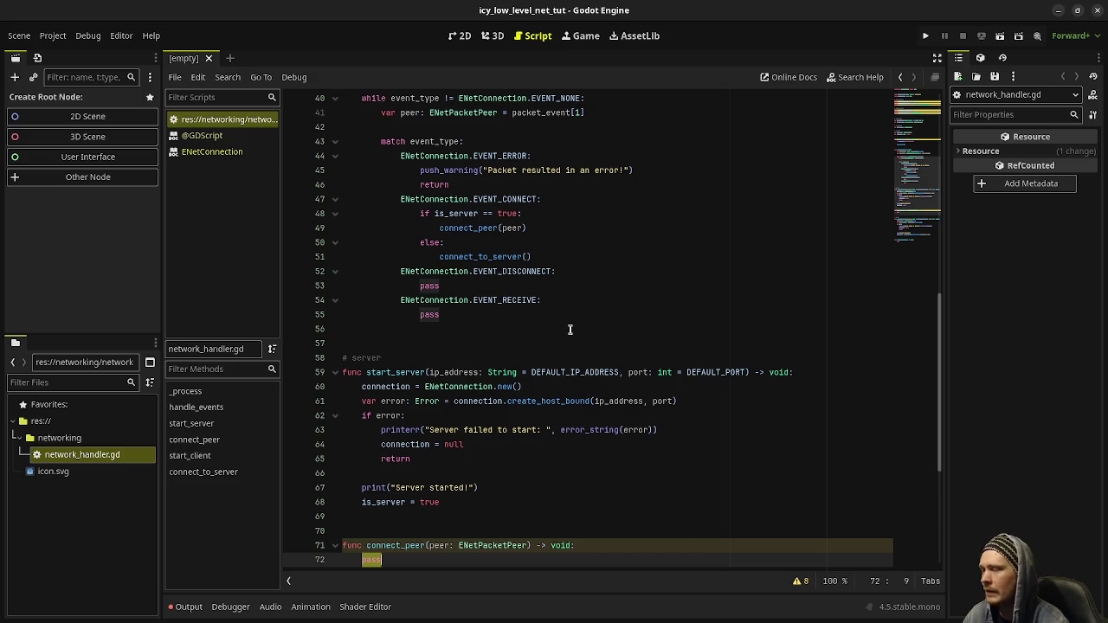
double_click(466, 228)
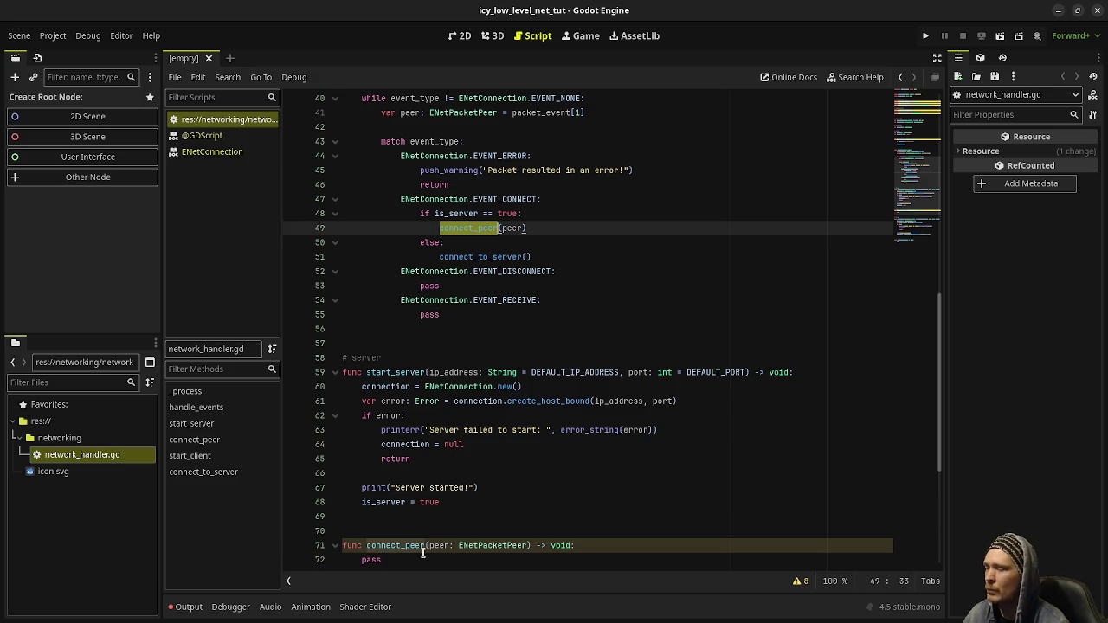
double_click(398, 546)
double_click(475, 230)
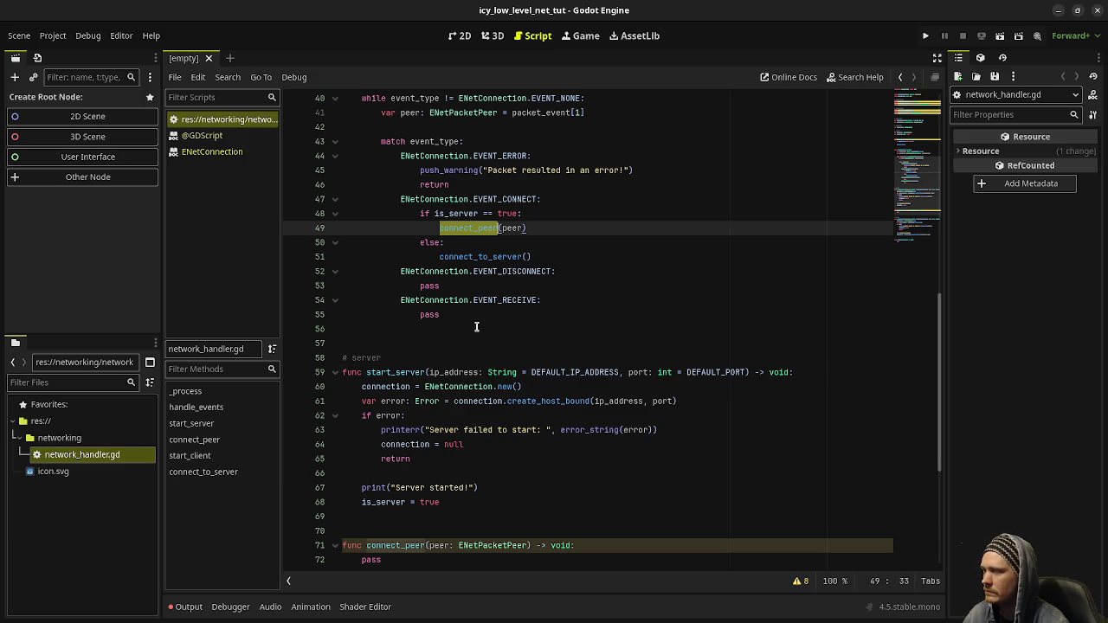
scroll(476, 328, "down", 2)
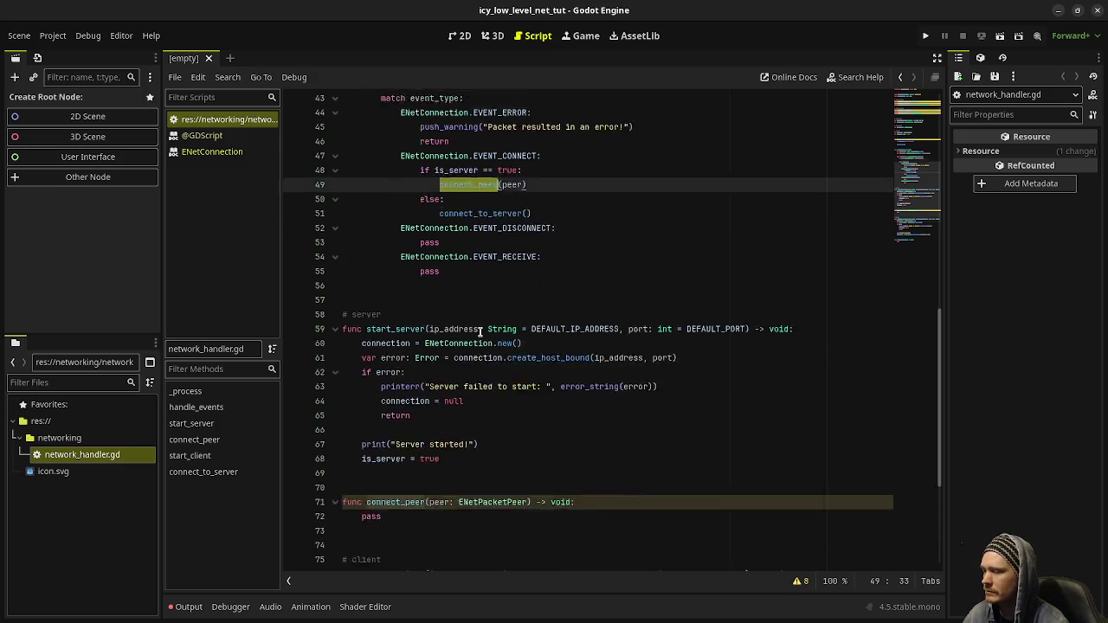
double_click(372, 473)
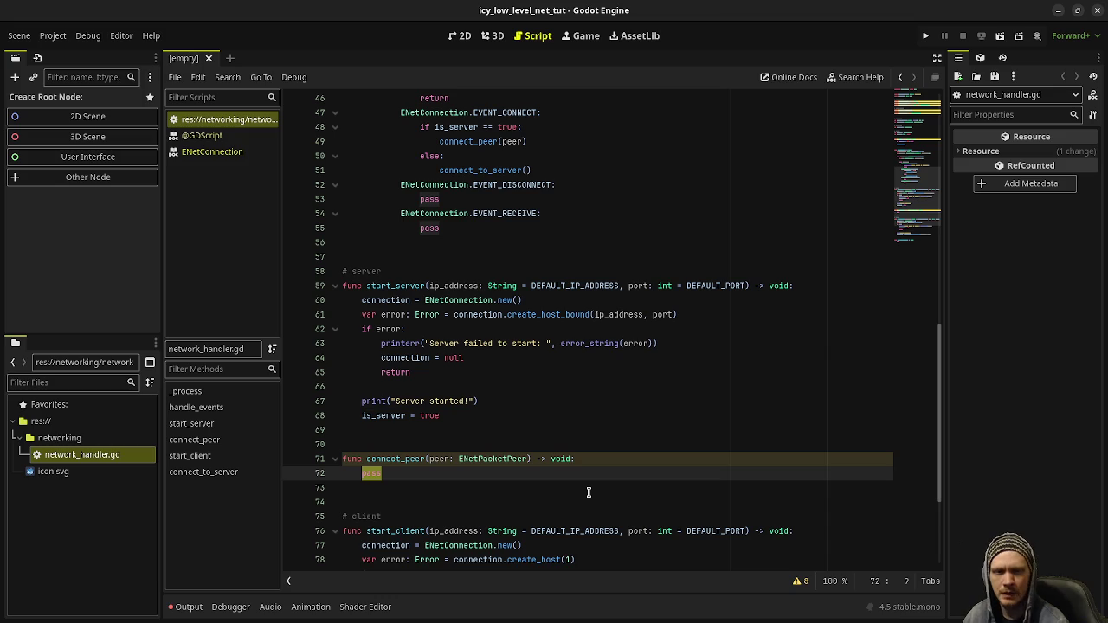
Replace pass with 'var peer_id: int = available_peer_ids.pop_back()' in connect_peer.
type("var peer")
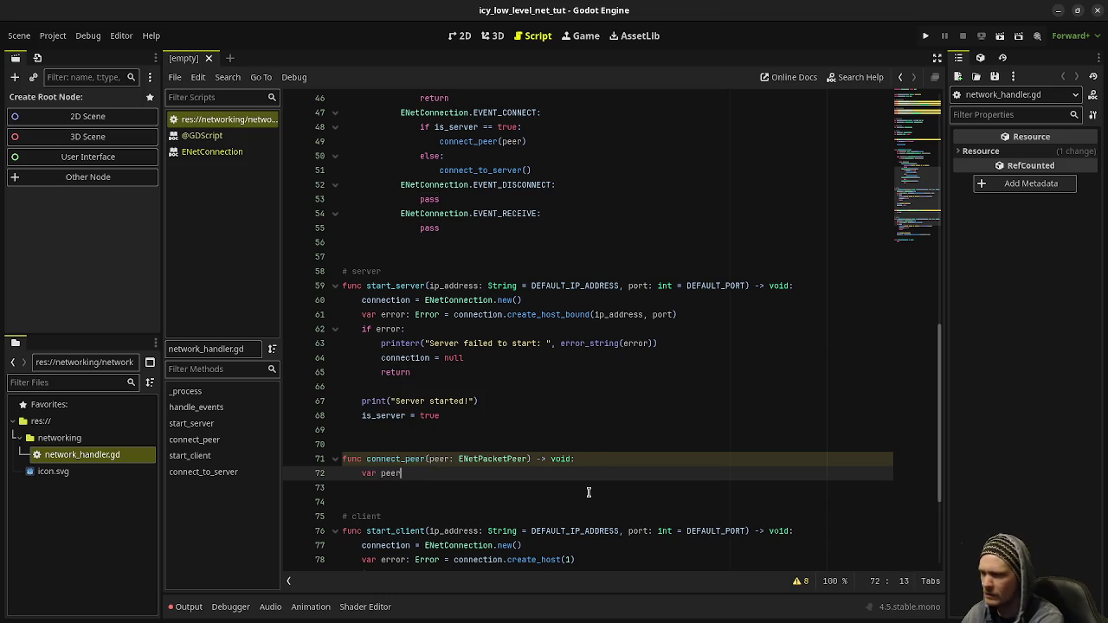
type("_id: int = avai")
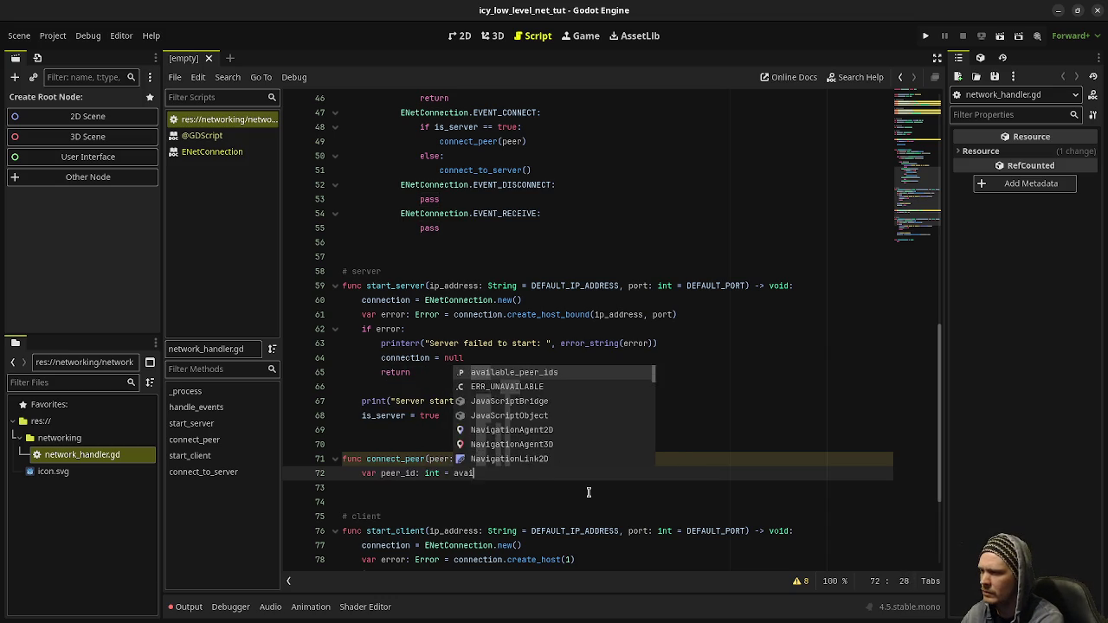
key("Return")
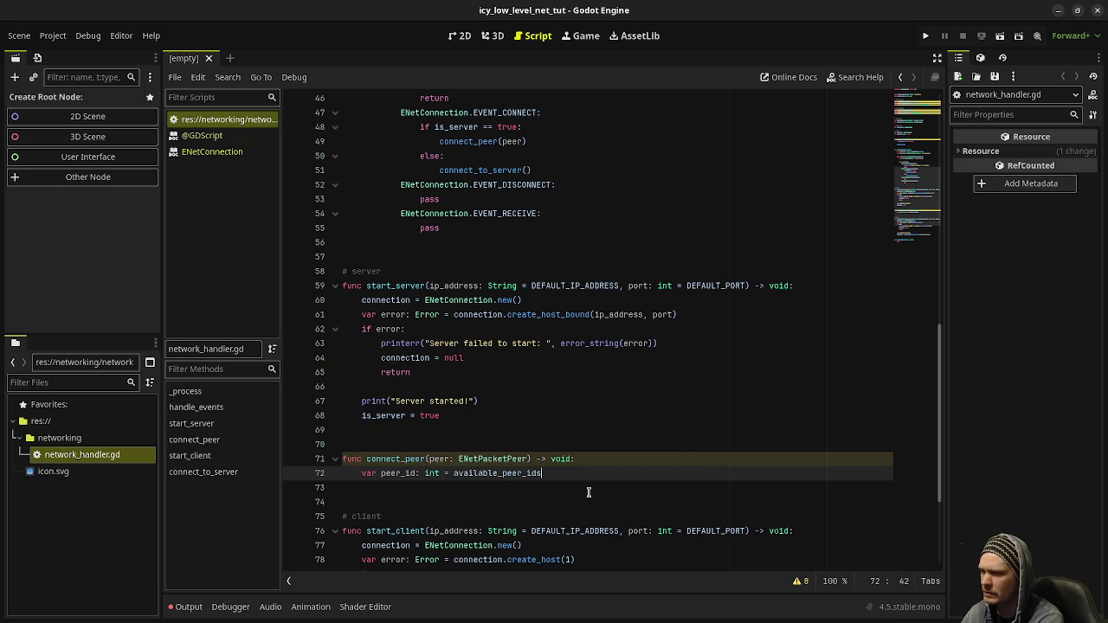
type(".pop_bac")
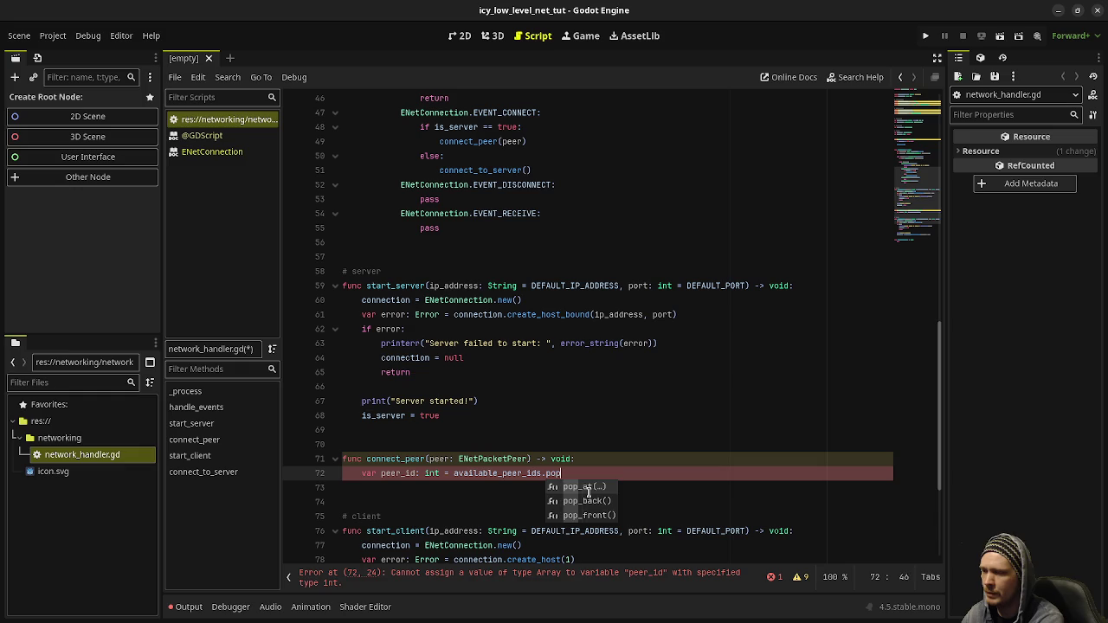
key("Return")
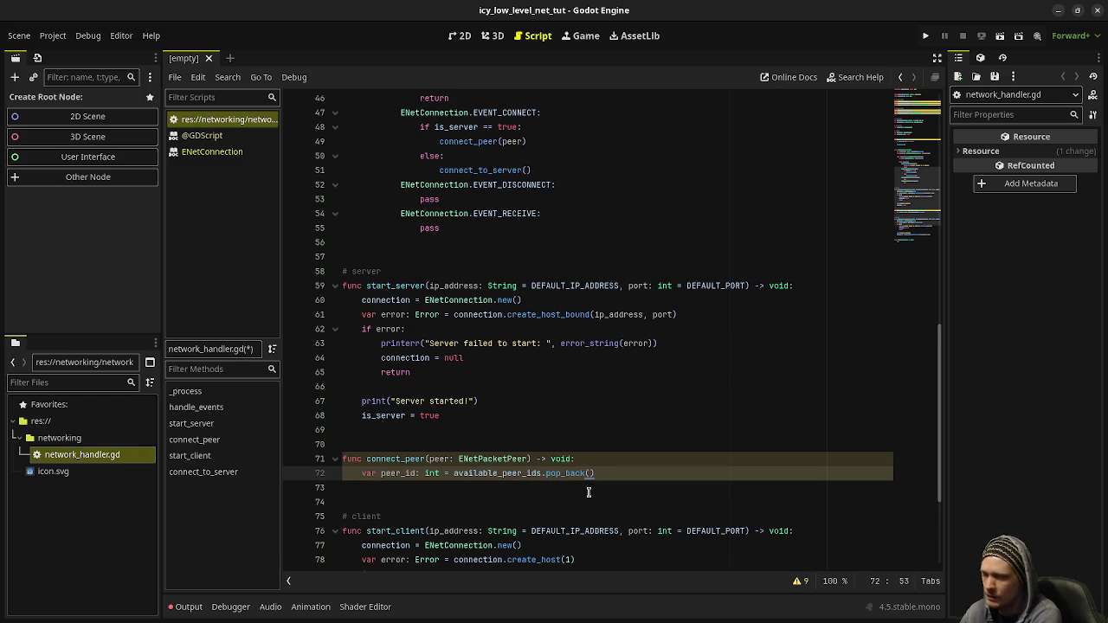
On a new line, add 'peer.set_meta("id", peer_id)' to tag the peer with its id.
key("Return")
type("p")
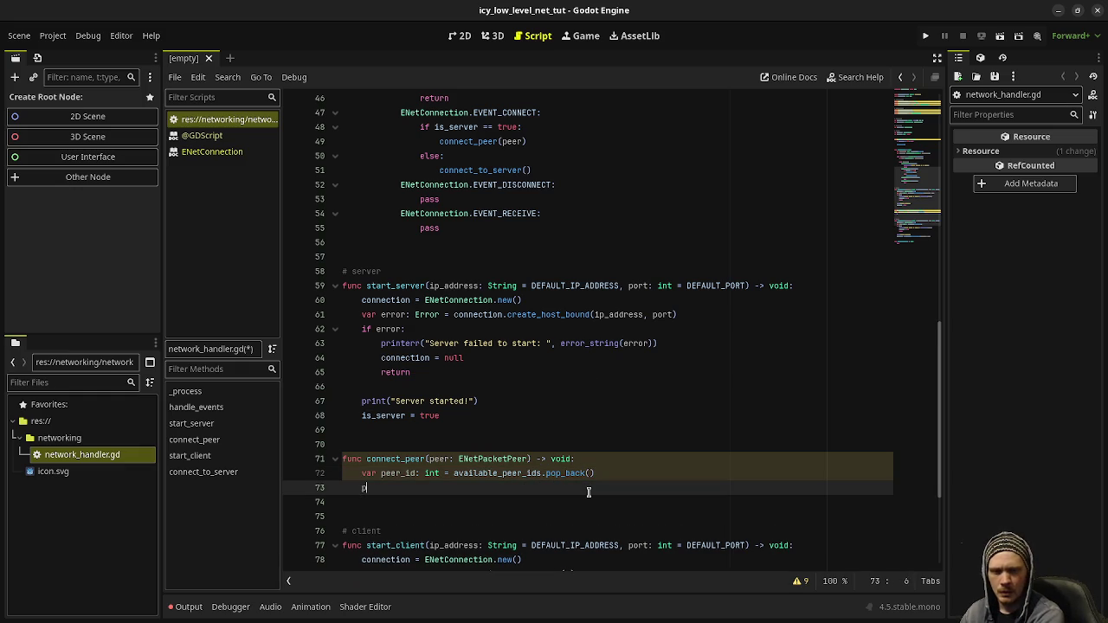
type("eer.set_meta")
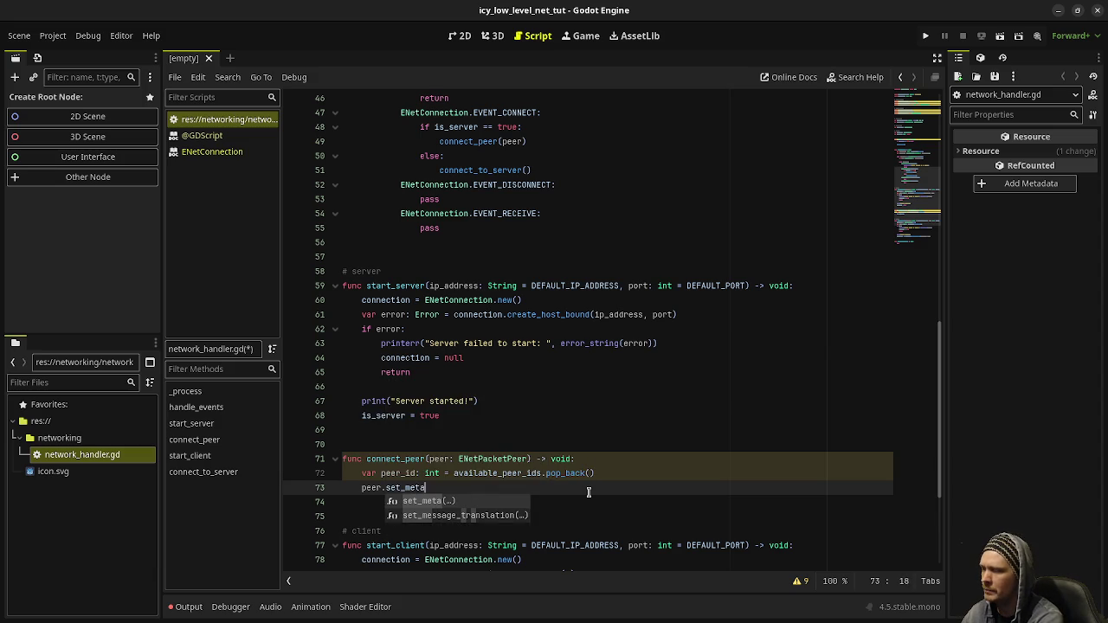
key("Return")
type("\"id\", ")
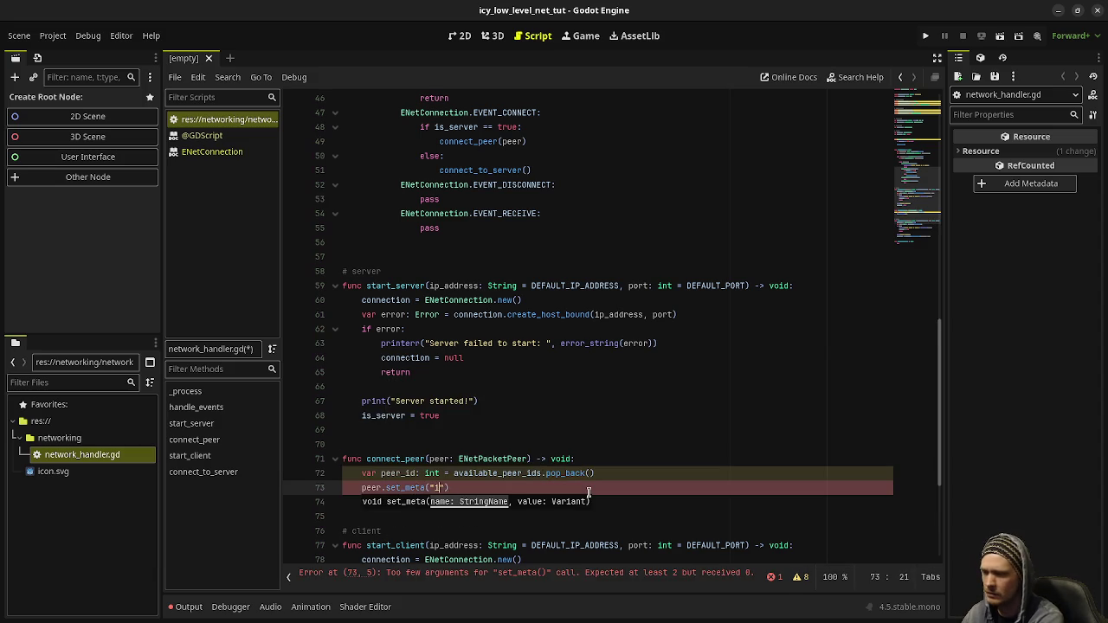
type("peer_id)")
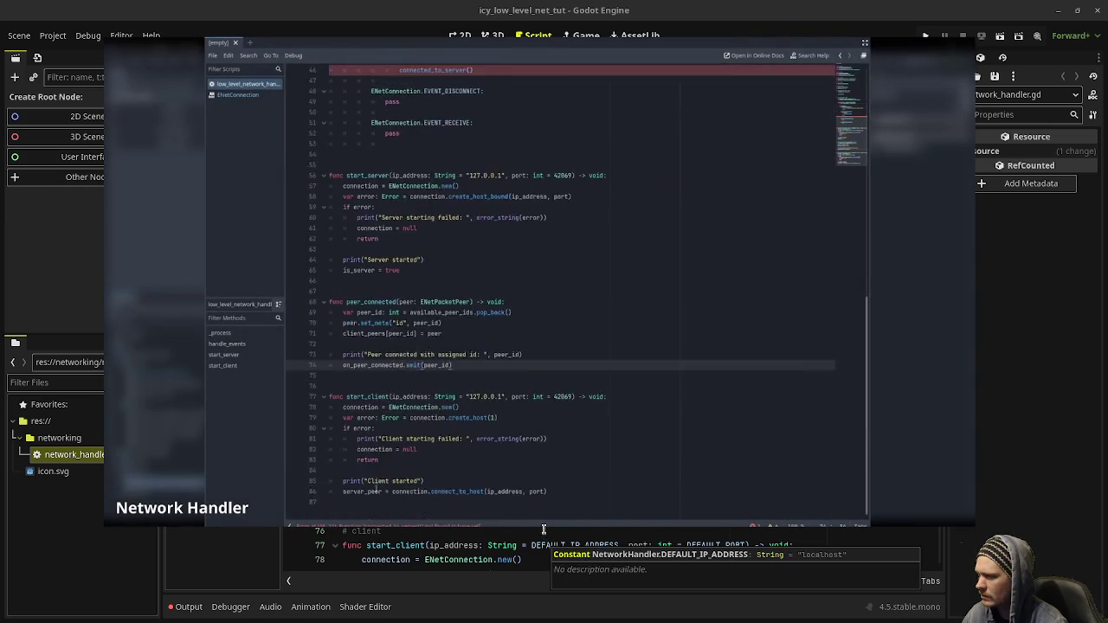
Below set_meta, add 'client_peers[peer_id] = peer', correcting the misspelled client_peers name.
left_click_drag(579, 448, 597, 411)
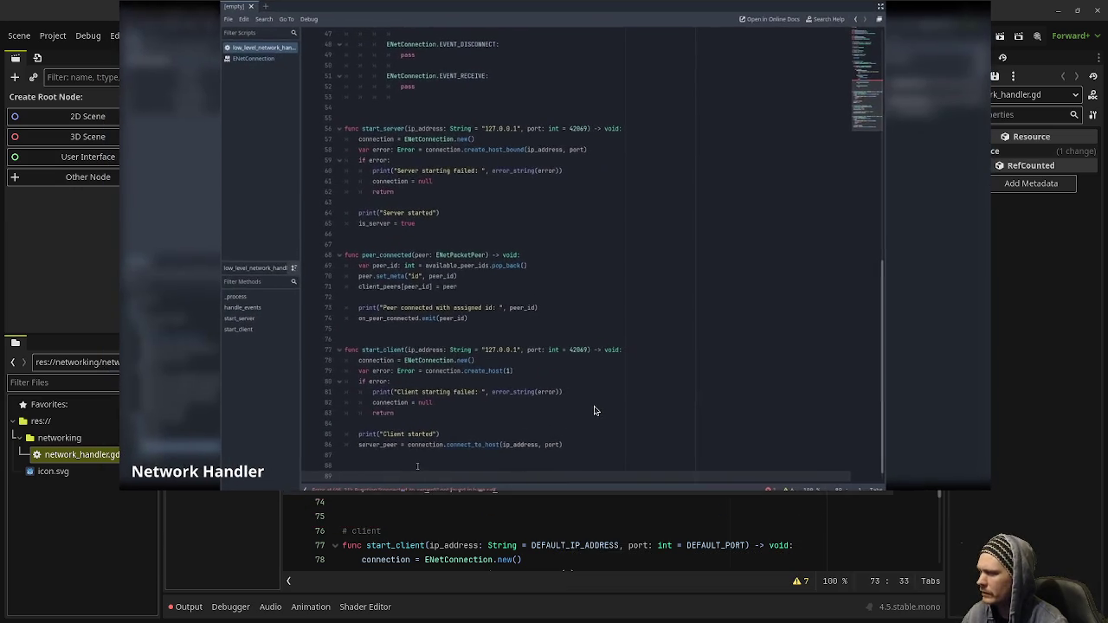
scroll(522, 536, "up", 4)
scroll(522, 536, "up", 5)
scroll(522, 536, "down", 7)
scroll(524, 536, "down", 1)
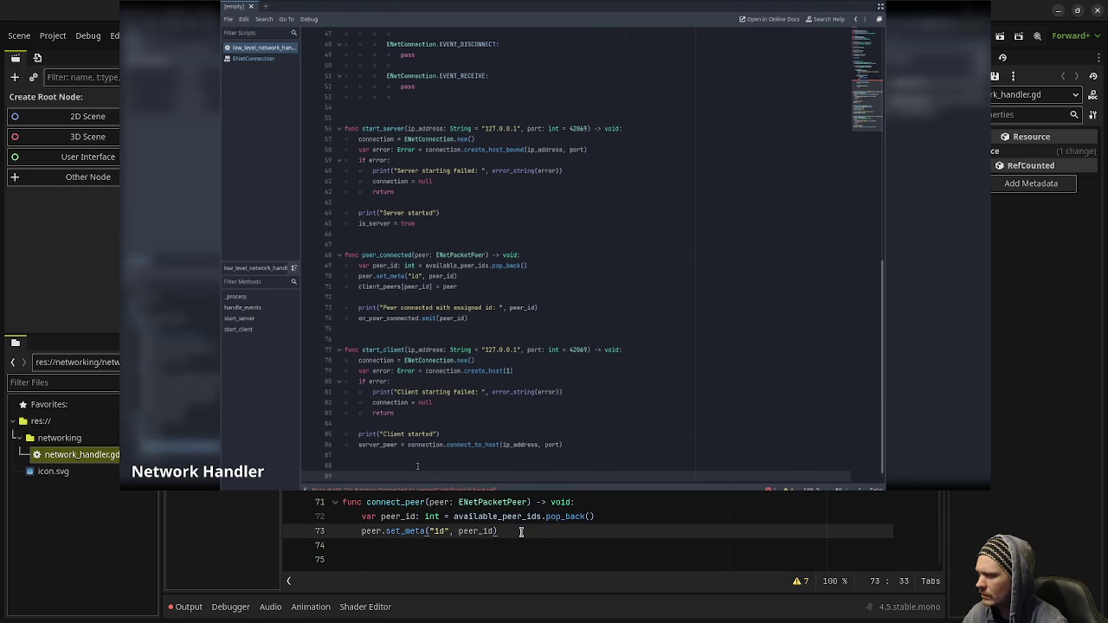
key("Return")
type("c")
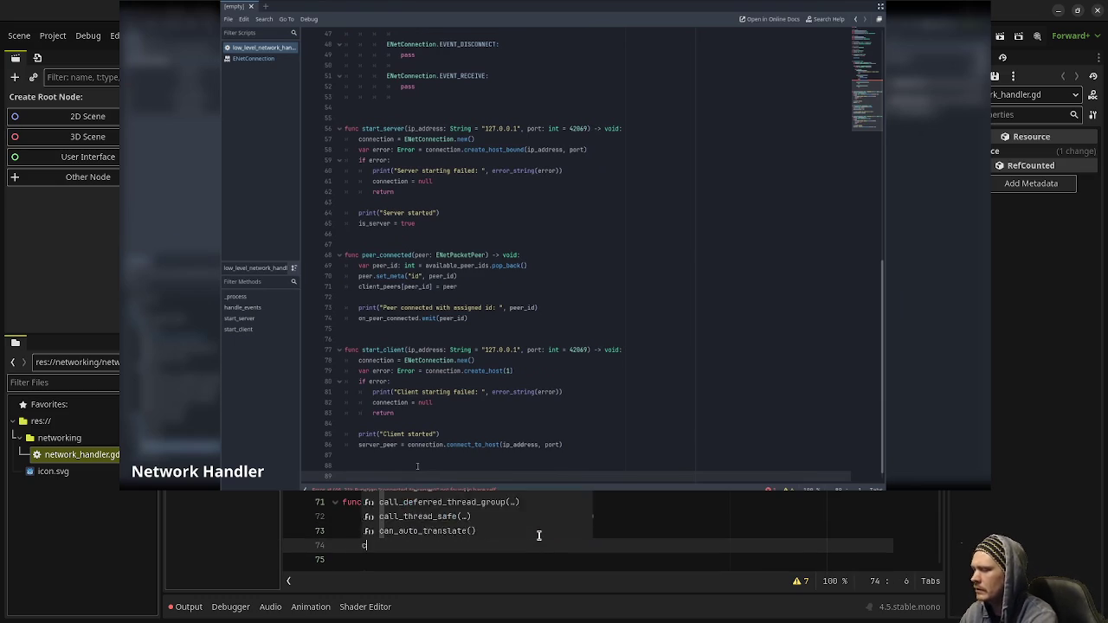
type("lient_peer")
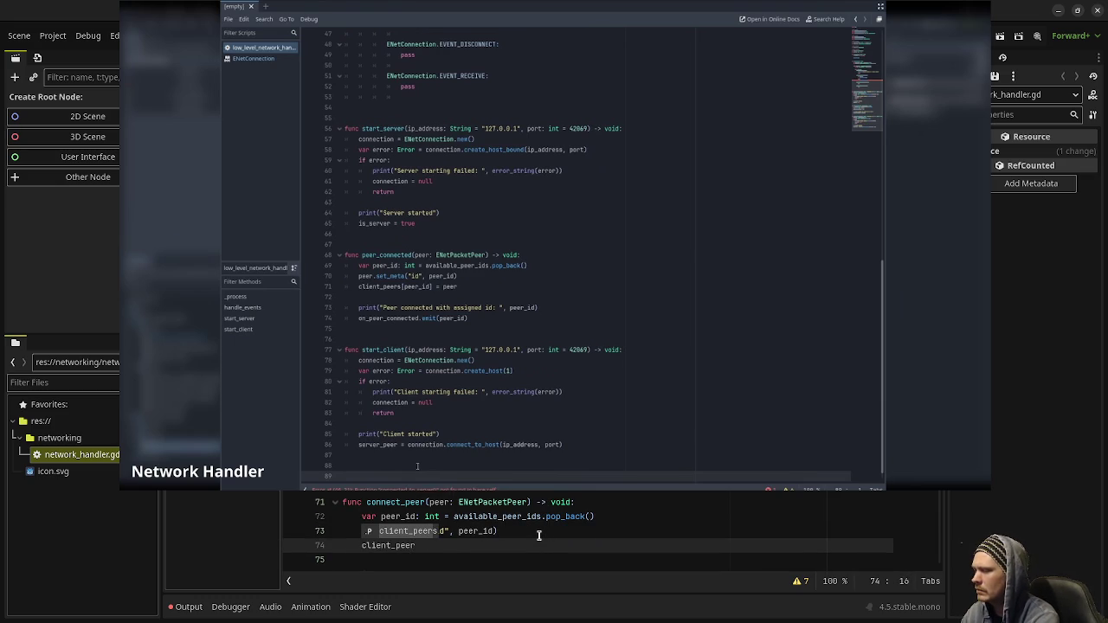
type("[peer_id]")
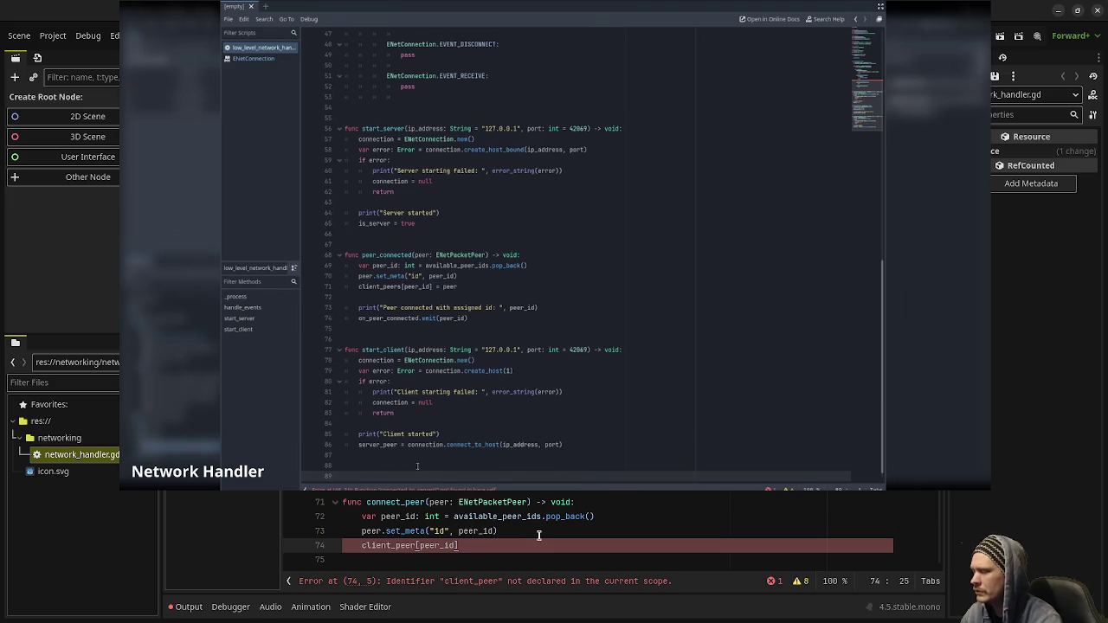
left_click(414, 545)
type("s")
key("End")
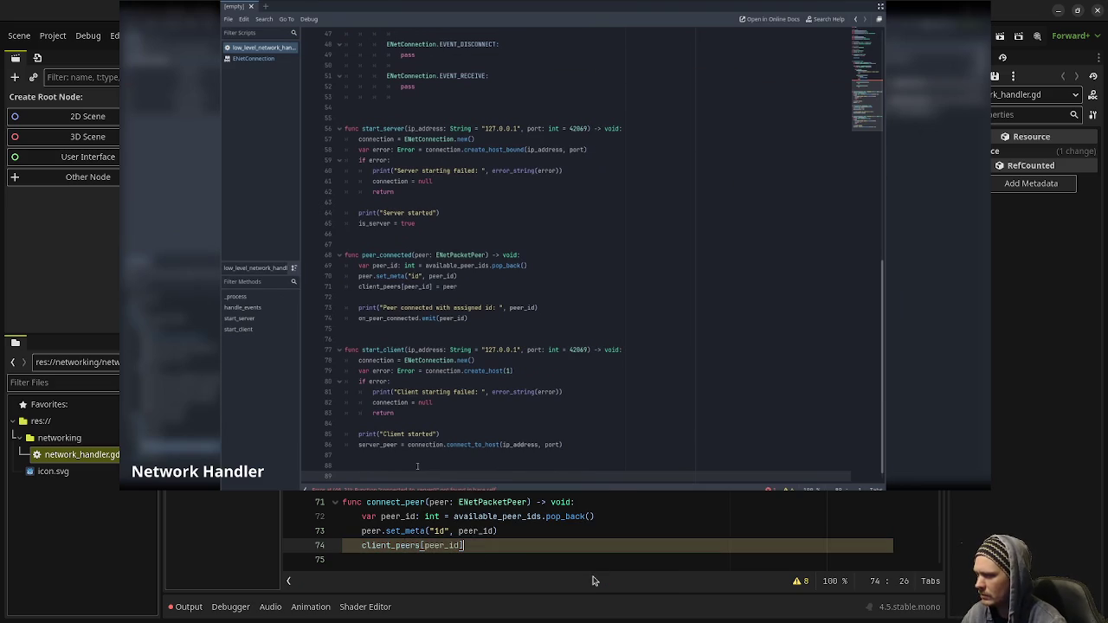
type("= peer")
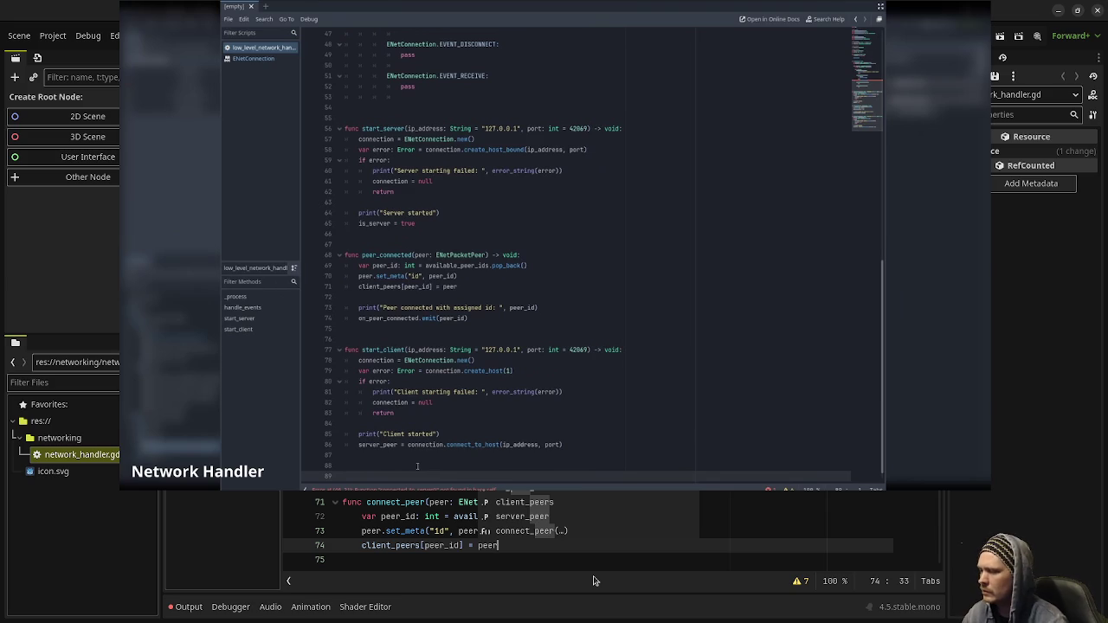
key("Escape")
Add 'print("Peer connected with assigned id: ", peer_id)' and 'on_peer_connected.emit(peer_id)'.
mouse_move(522, 558)
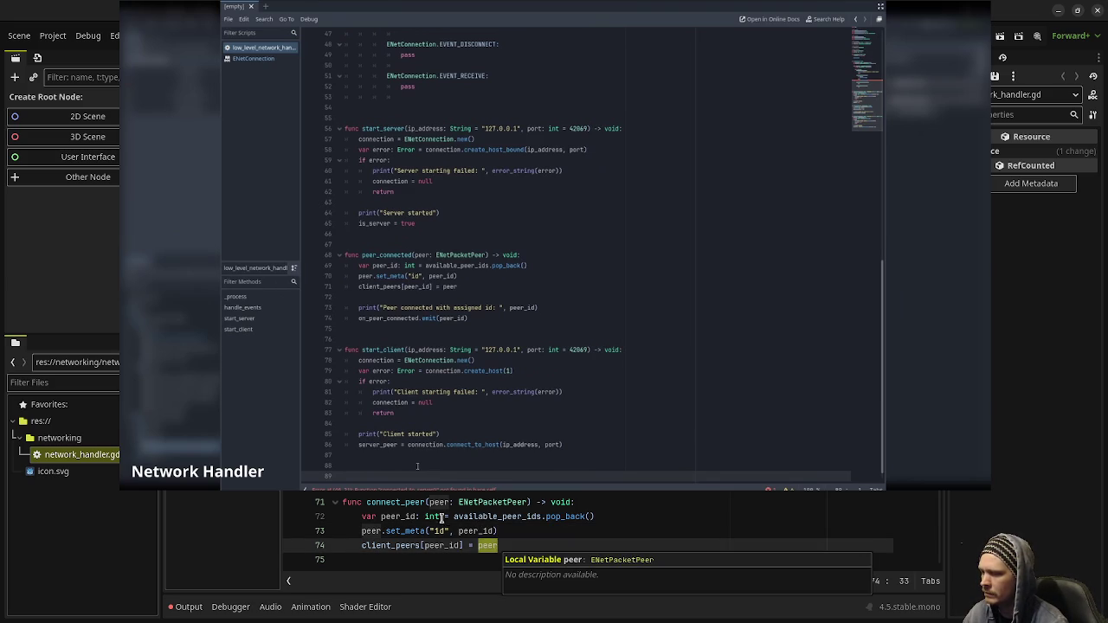
key("End")
key("Return")
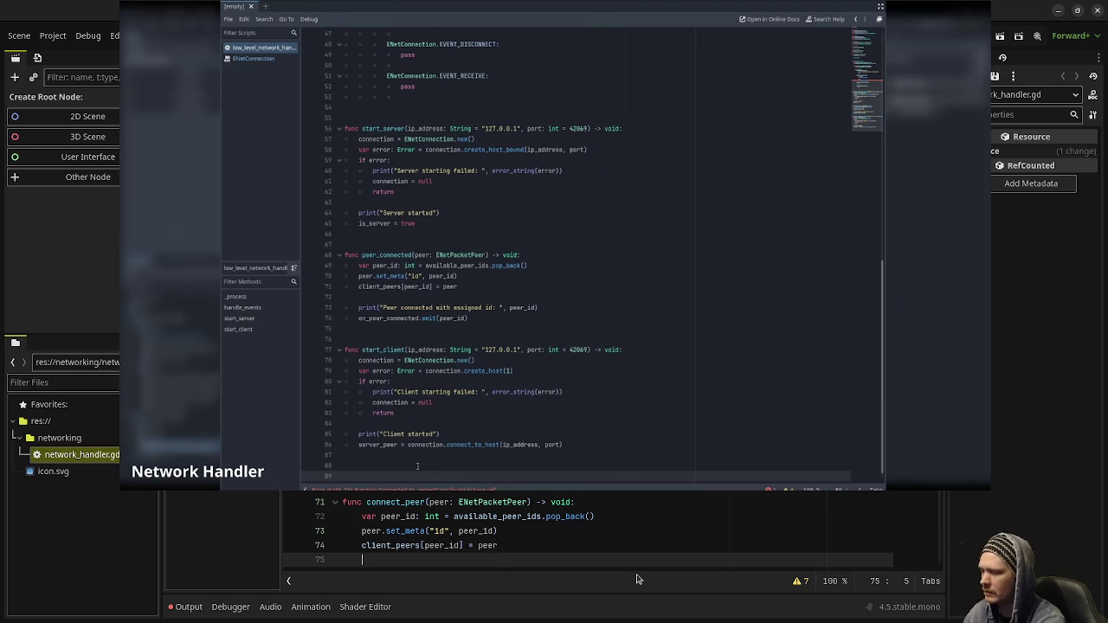
key("Return")
type("print(\"")
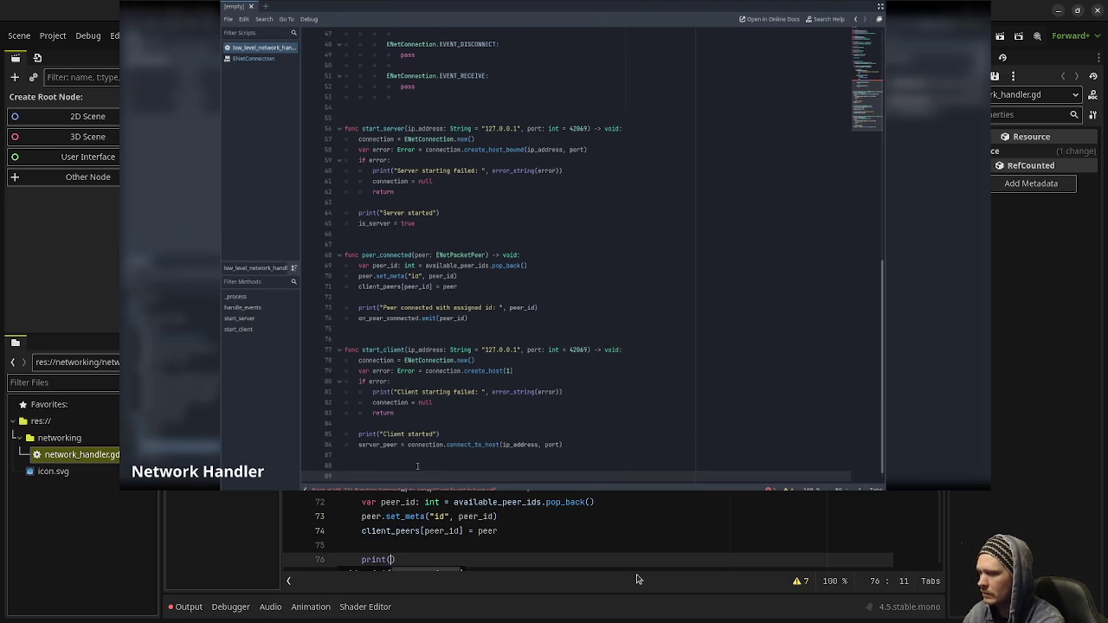
type("Peer connected")
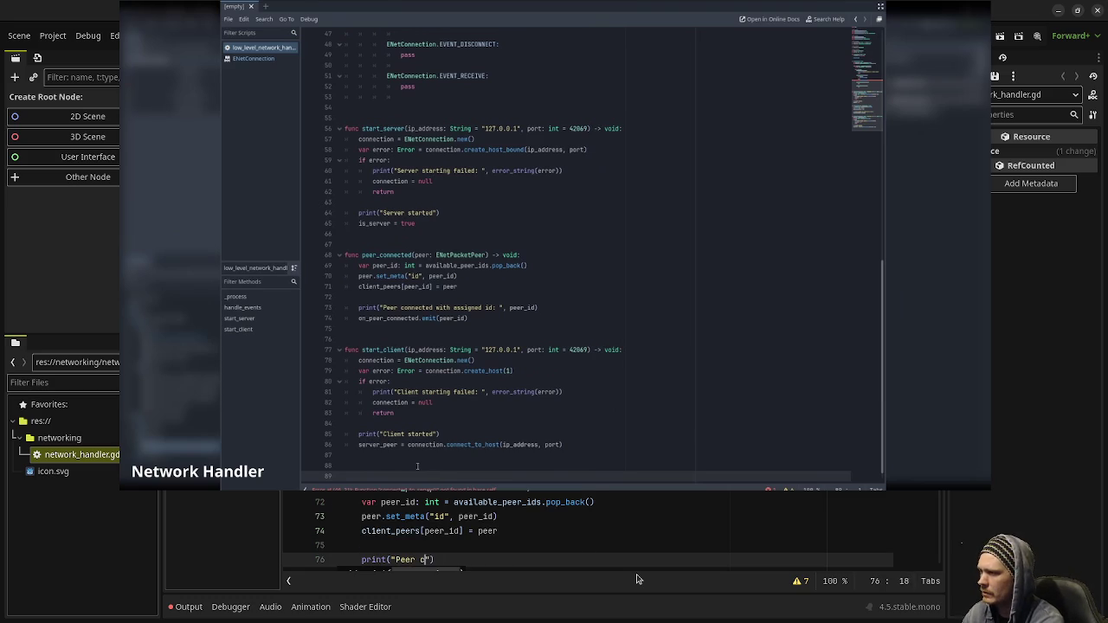
type(" with assigned id")
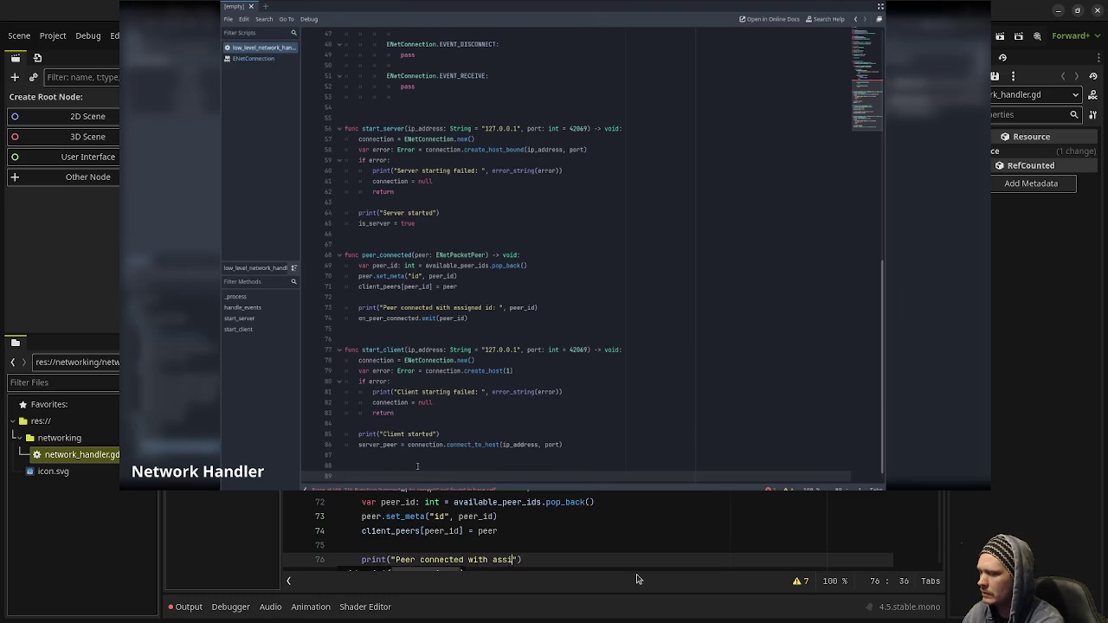
type(": \"")
type(", peer_id)")
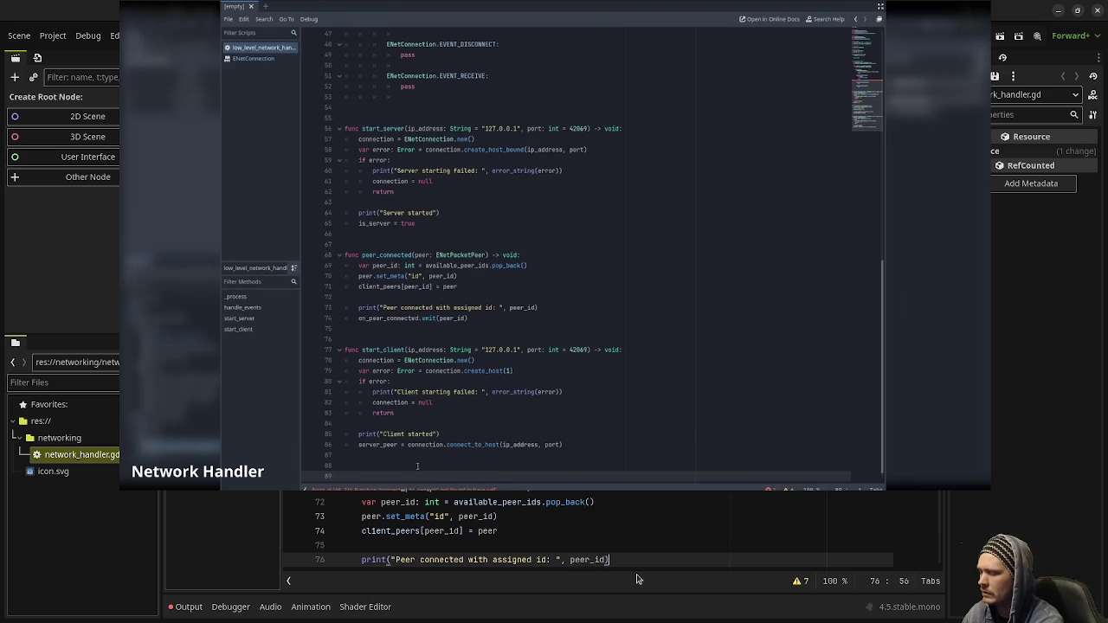
key("Return")
type("on_peer")
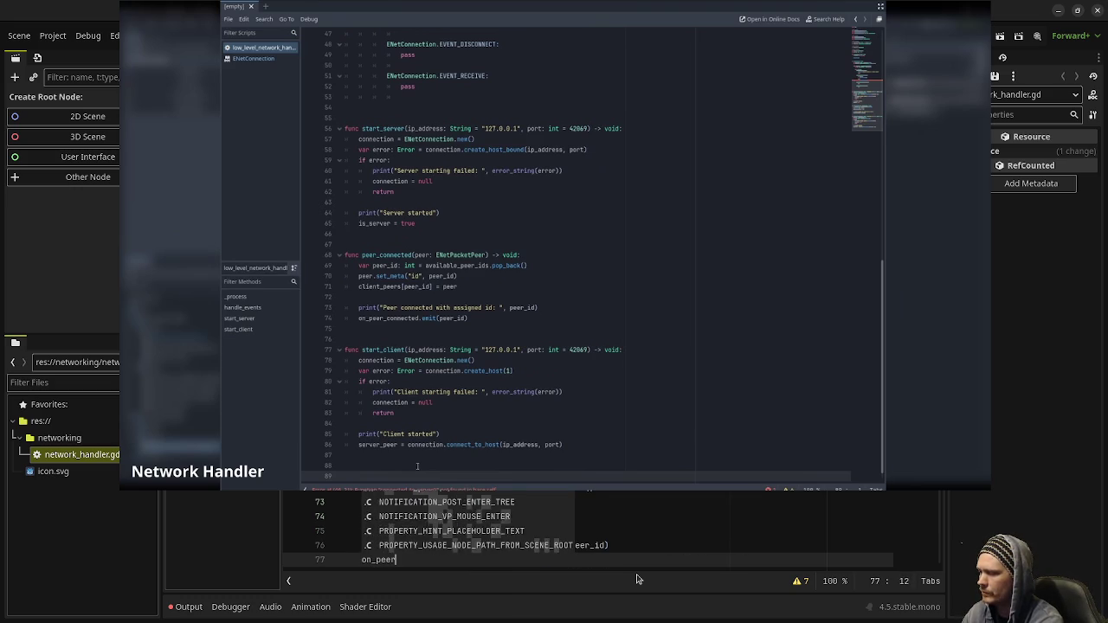
type("_connected")
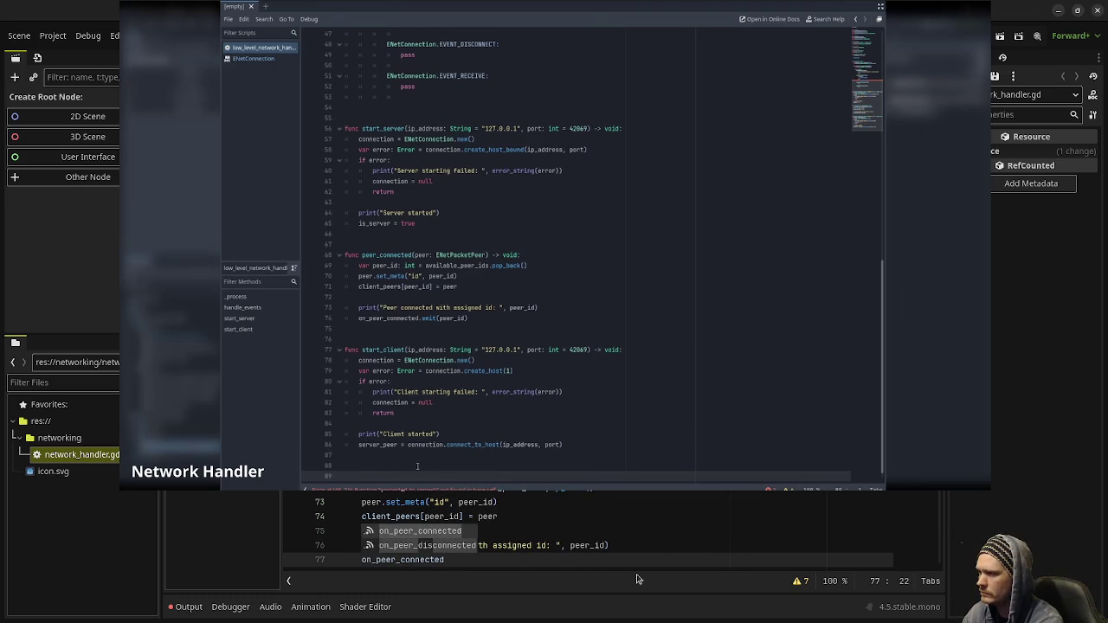
type(".emit(")
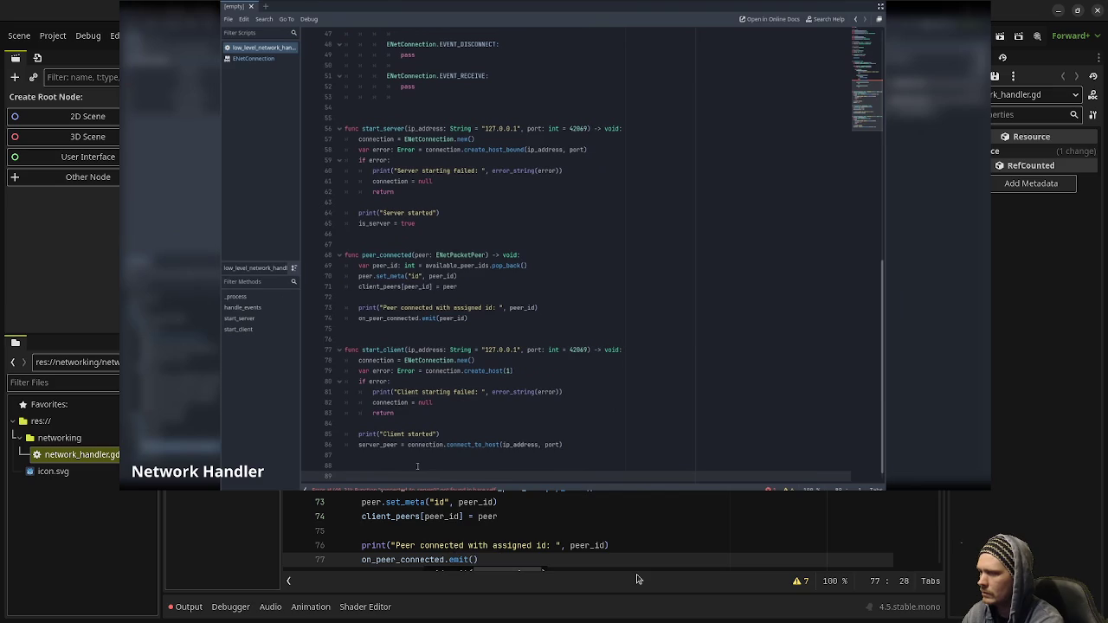
type("peer_id)")
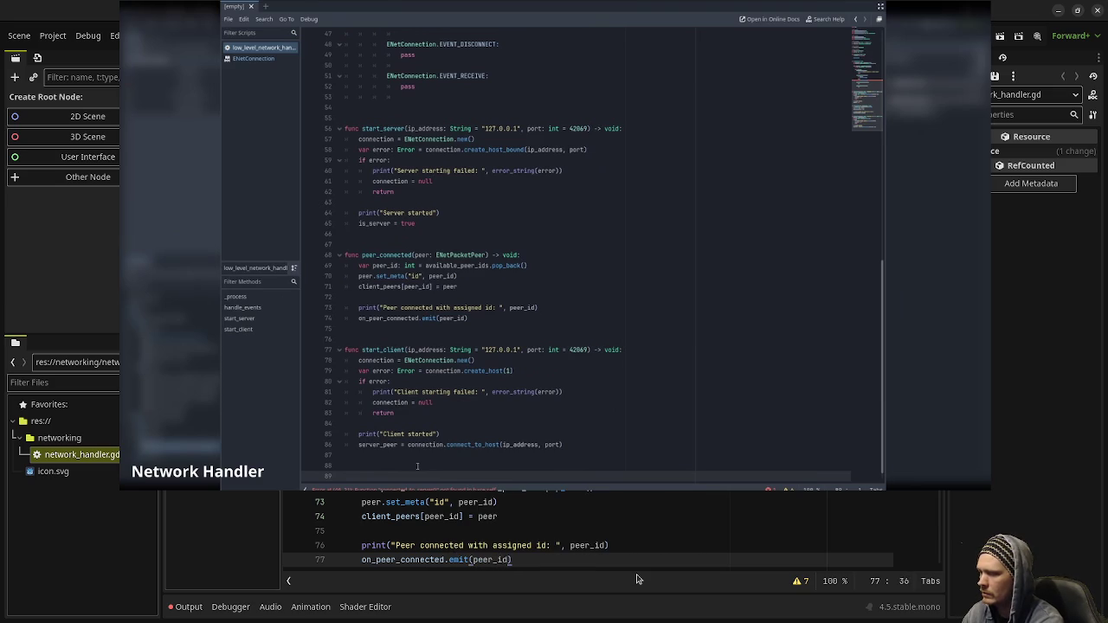